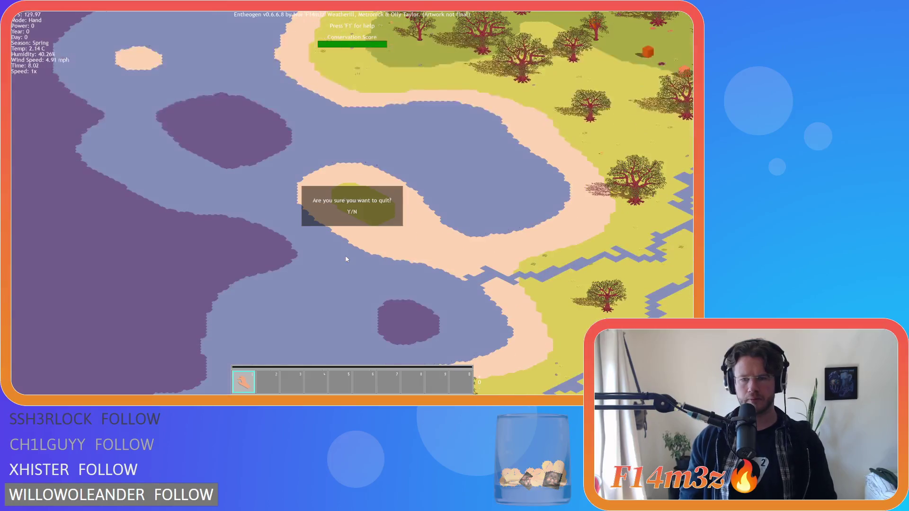
Confirm quitting Entheogen, quit from its main menu, and return to sc_setTilemap in the IDE.
key("Return")
left_click(333, 237)
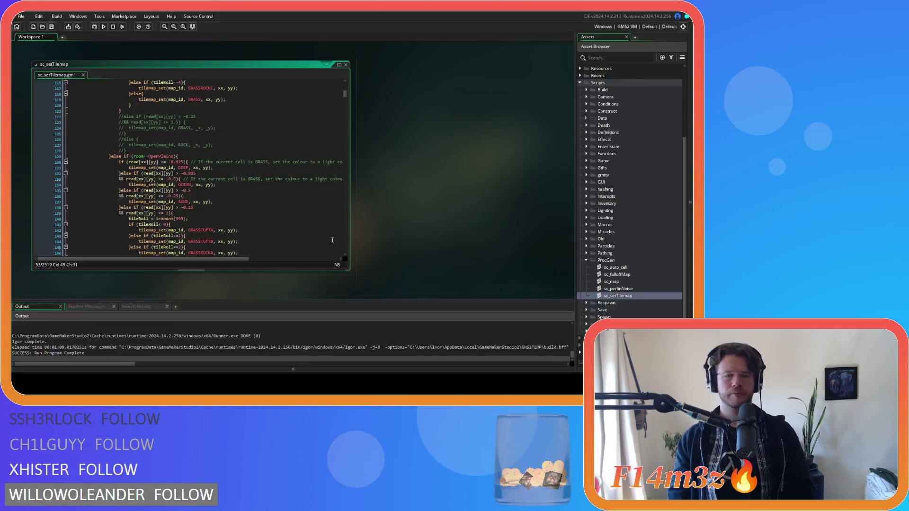
left_click(562, 98)
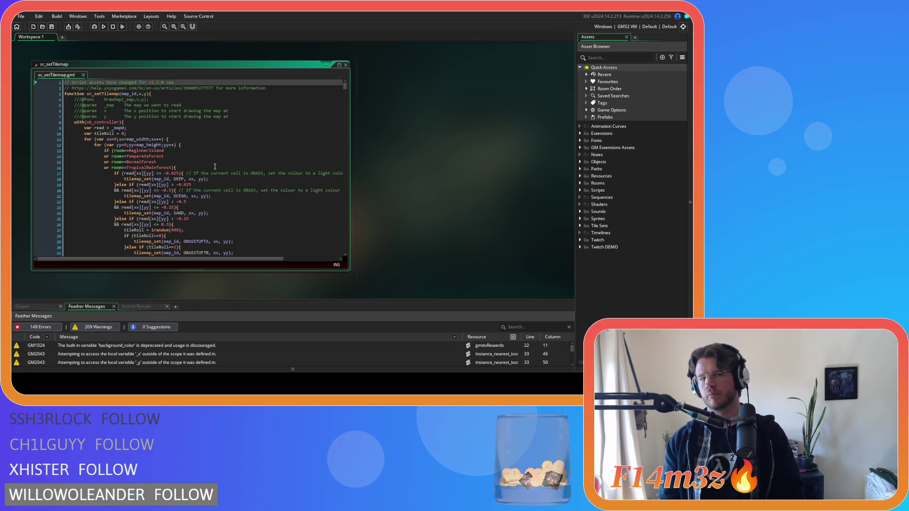
Review the grass tileRoll branches around lines 9 and 35, then build and run the game.
left_click(190, 128)
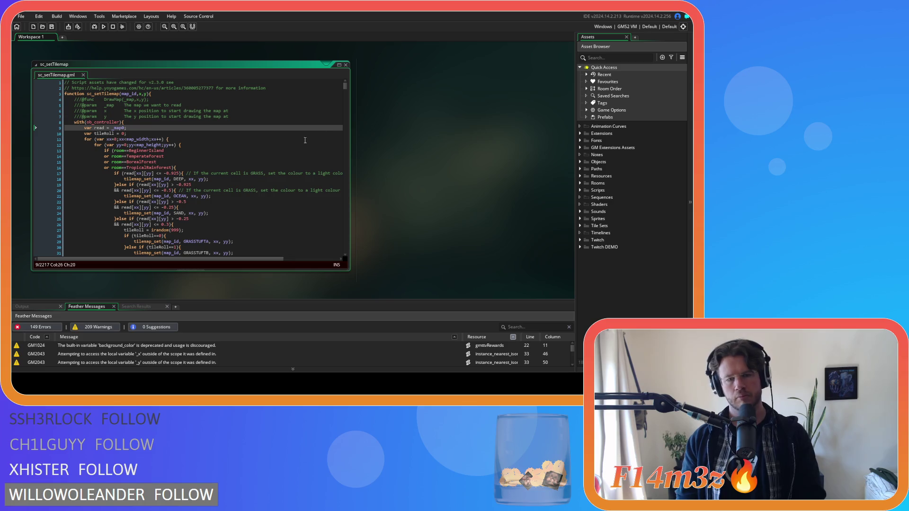
scroll(302, 190, "down", 5)
left_click(302, 190)
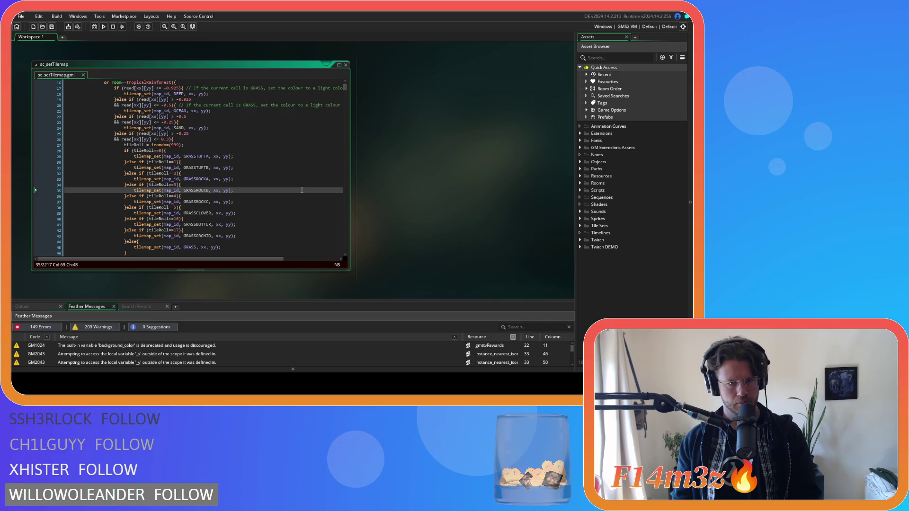
scroll(301, 190, "down", 3)
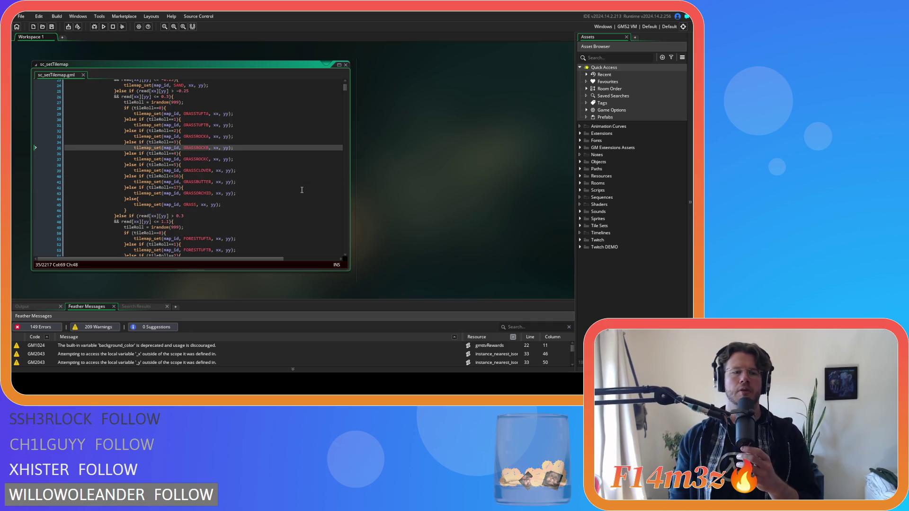
scroll(301, 190, "down", 3)
key("F5")
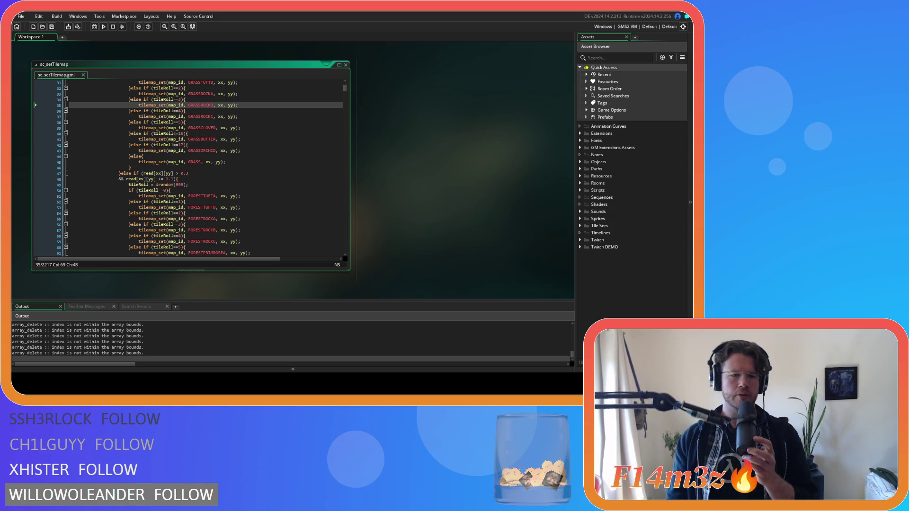
key("alt+Tab")
Zoom and pan around the generated map, then quit the game.
scroll(367, 227, "down", 5)
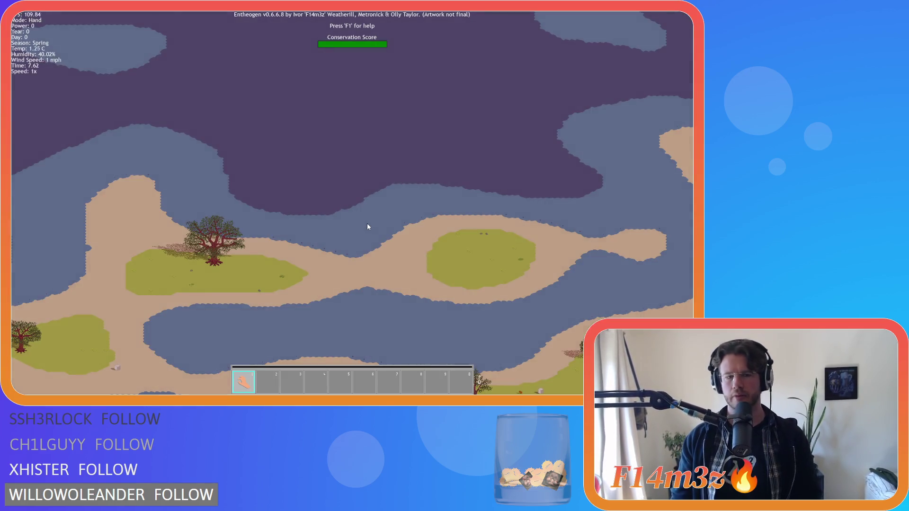
scroll(367, 226, "up", 5)
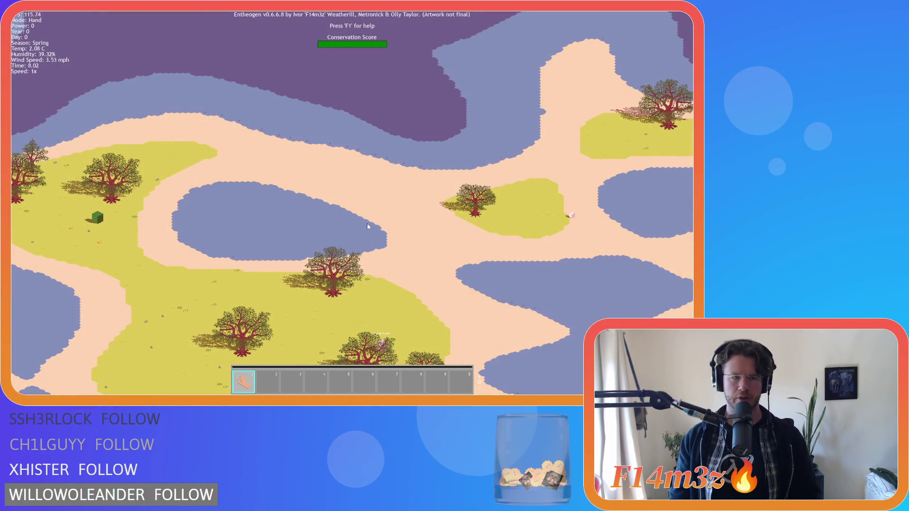
key("a")
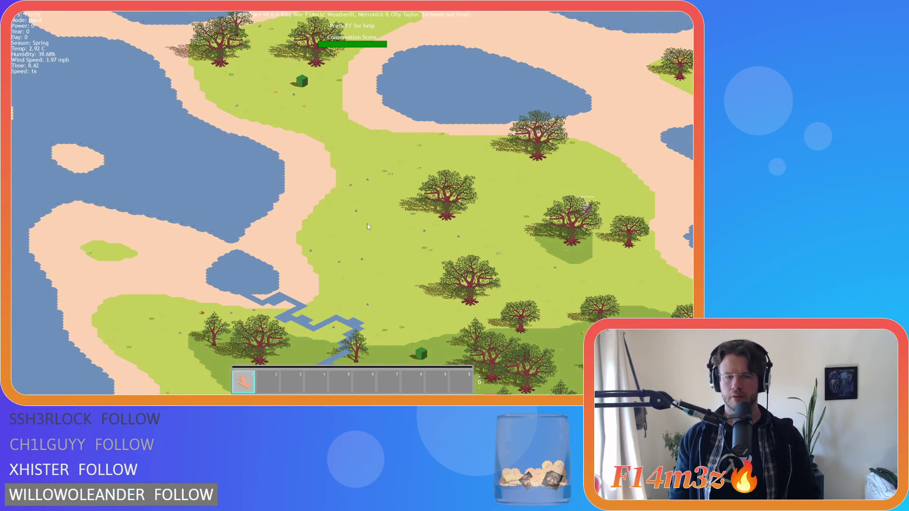
key("Escape")
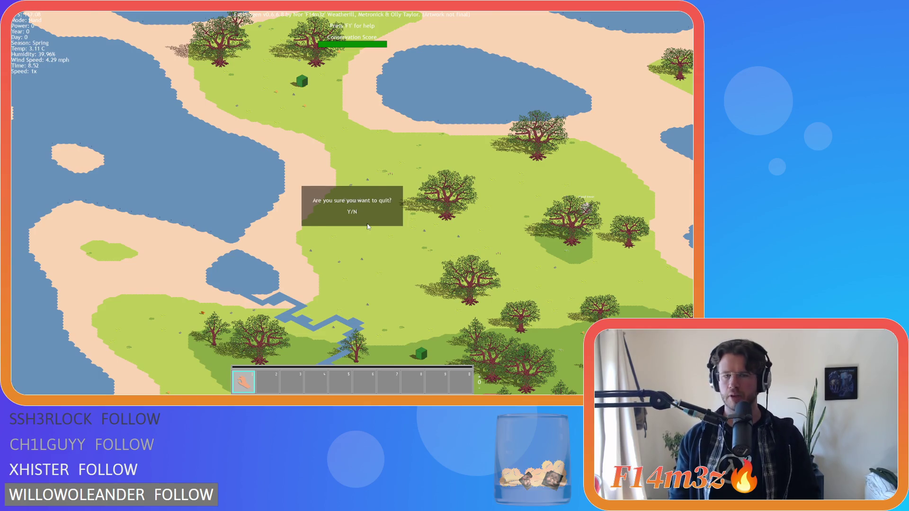
key("y")
Exit GameMaker through the save prompt, then reopen the project and expand the Sprites folder.
left_click(270, 139)
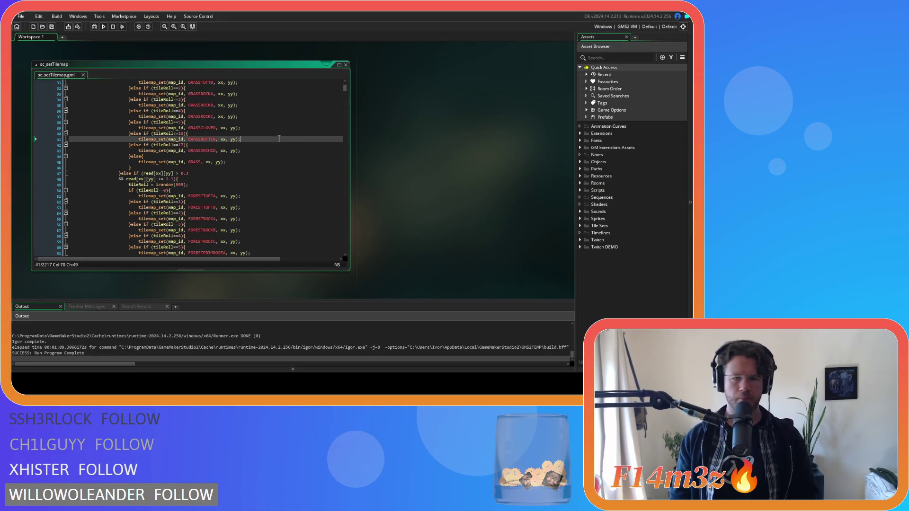
key("alt+F4")
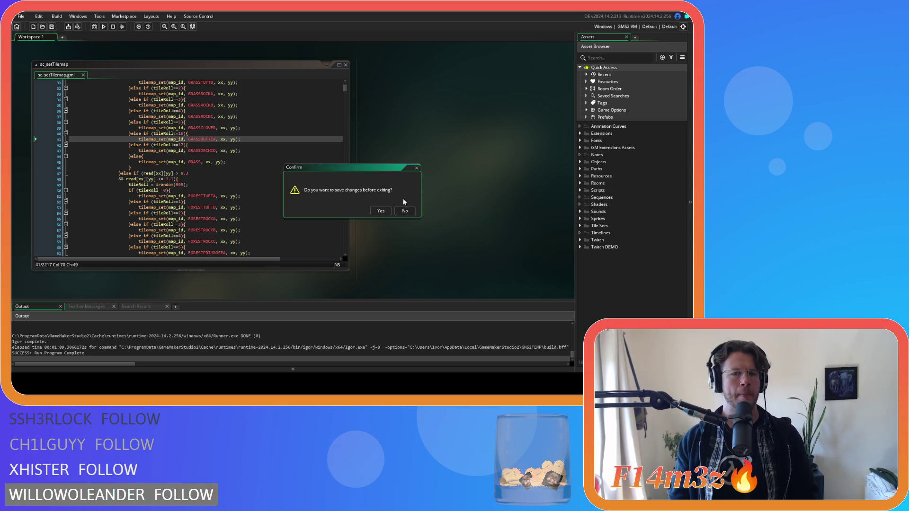
left_click(405, 210)
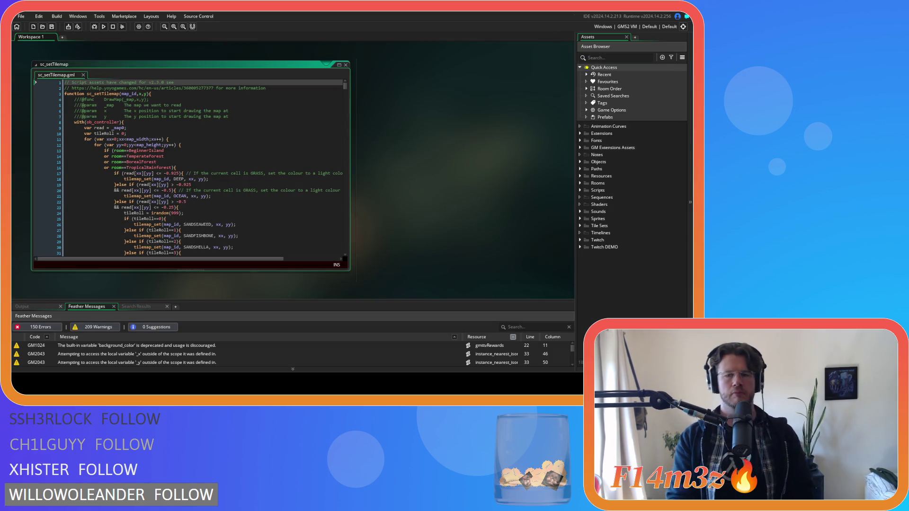
left_click(579, 218)
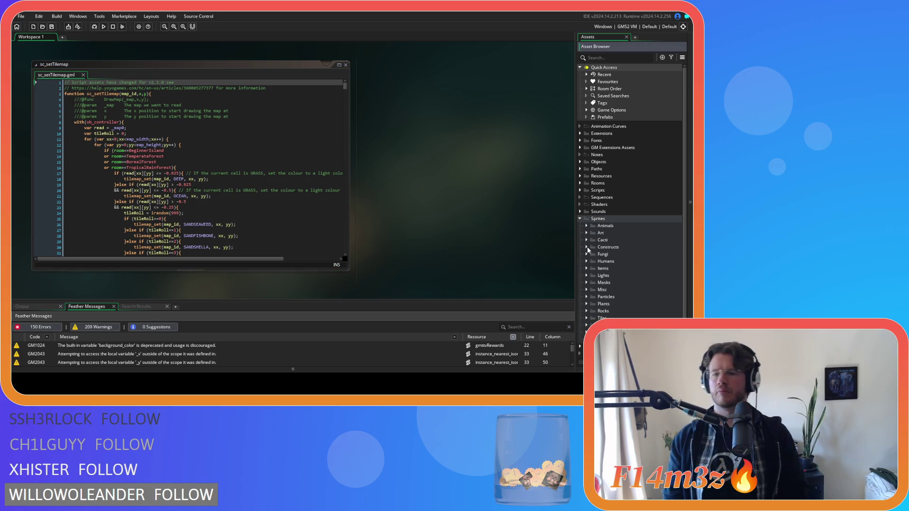
Expand Tiles > Isometric > Temperate in the Asset Browser and open sp_temperate_tiles.
scroll(586, 257, "down", 1)
scroll(586, 305, "down", 1)
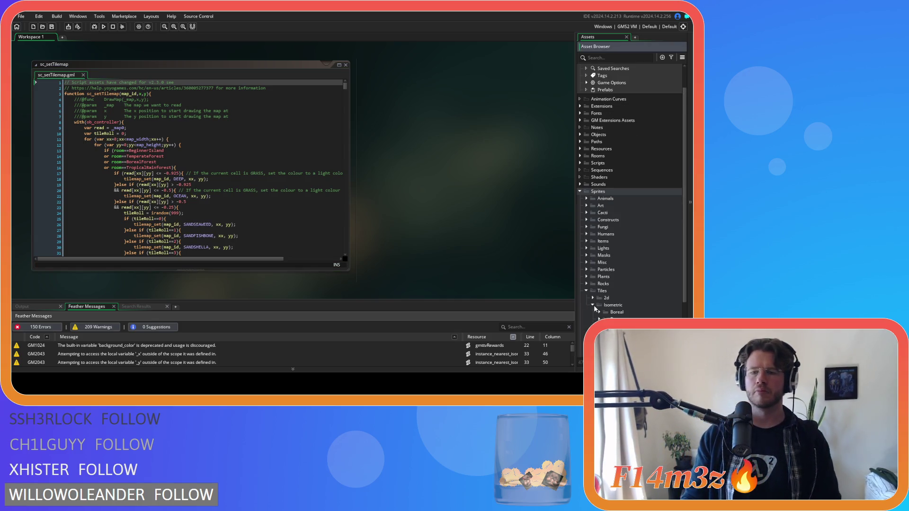
left_click(592, 305)
scroll(594, 305, "down", 2)
left_click(599, 309)
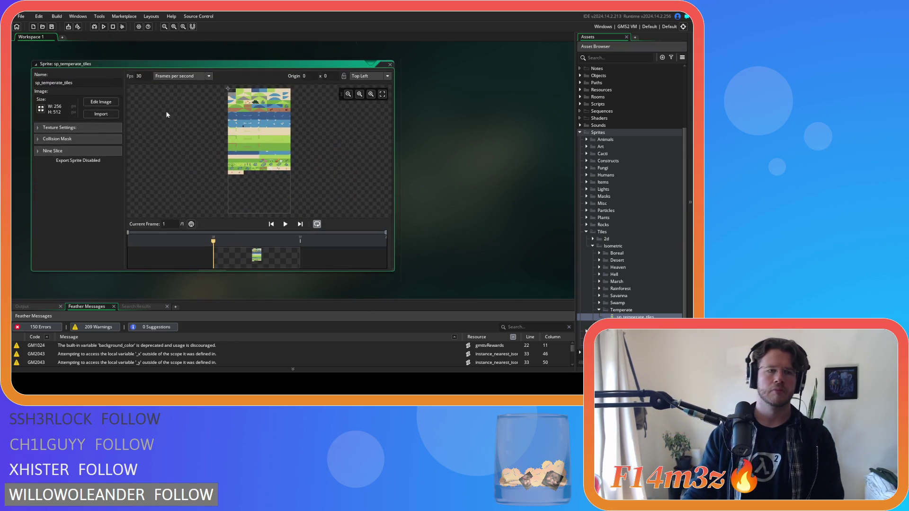
left_click(100, 104)
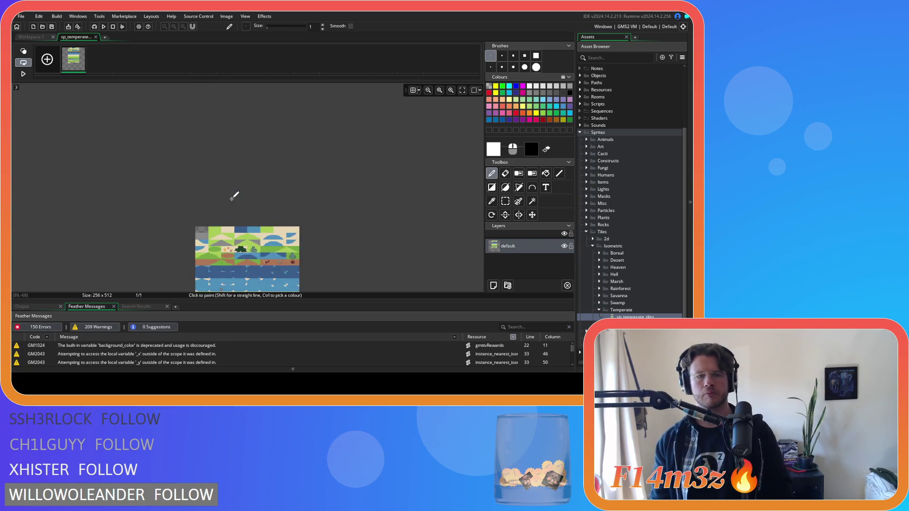
Zoom in on the water rows of the tile sheet to inspect the grey block, then zoom back out.
scroll(253, 201, "up", 2)
scroll(279, 166, "up", 2)
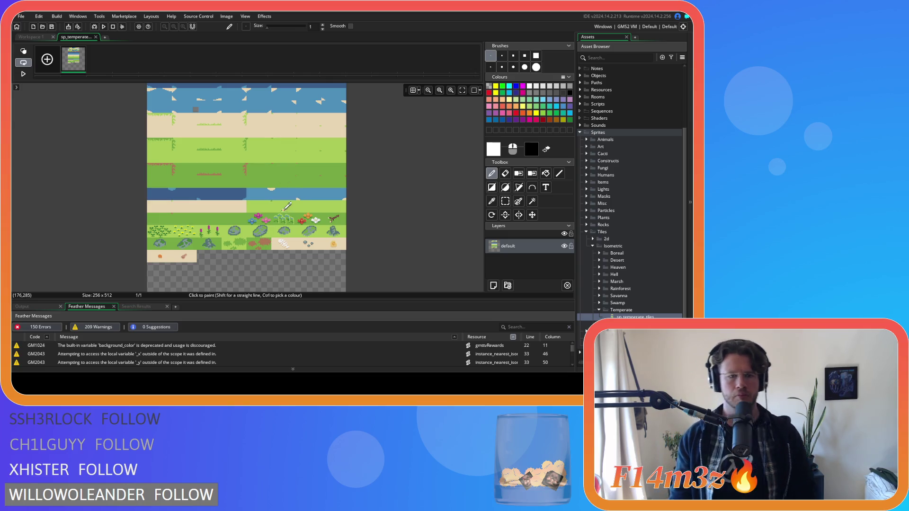
scroll(246, 189, "up", 3)
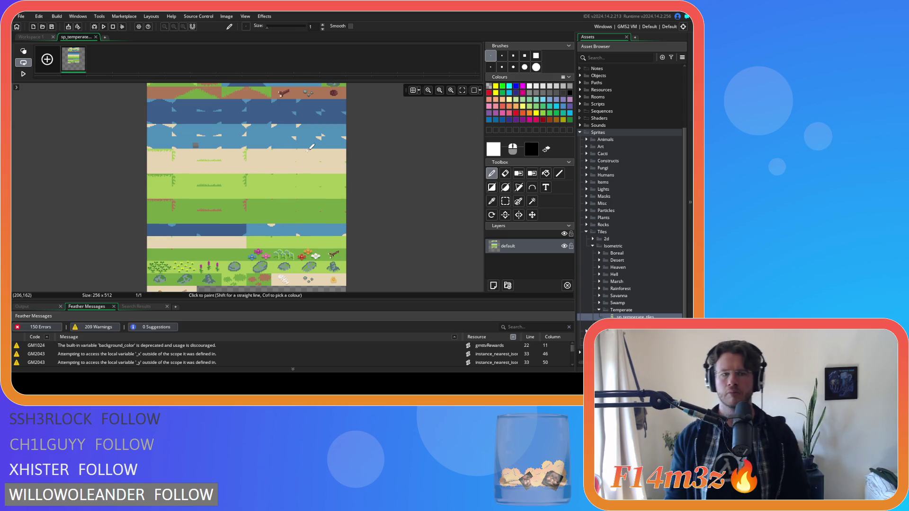
scroll(211, 213, "up", 1)
scroll(211, 213, "up", 1)
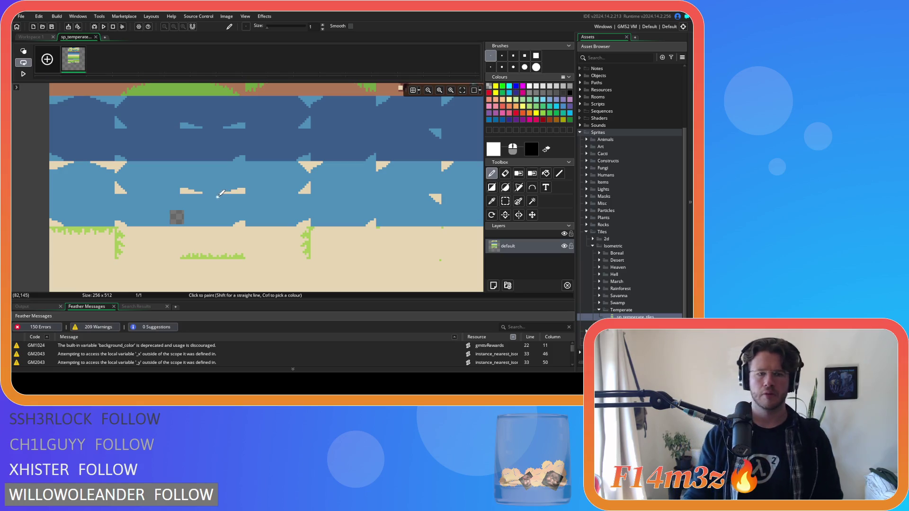
scroll(179, 214, "up", 1)
scroll(178, 213, "up", 2)
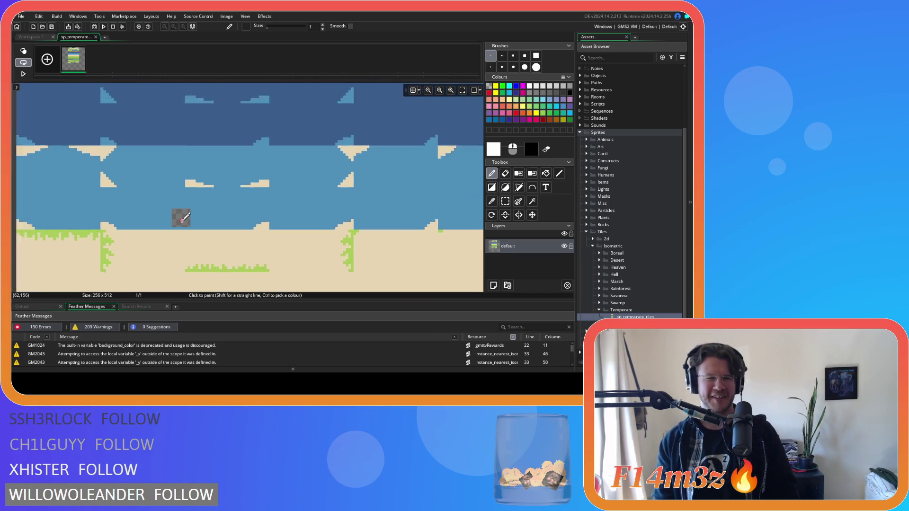
scroll(184, 215, "down", 2)
scroll(181, 220, "up", 2)
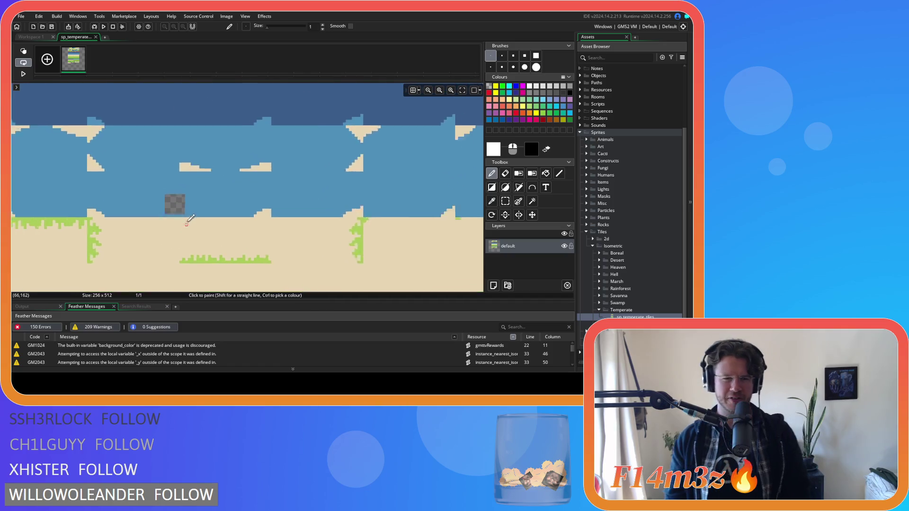
scroll(200, 194, "down", 2)
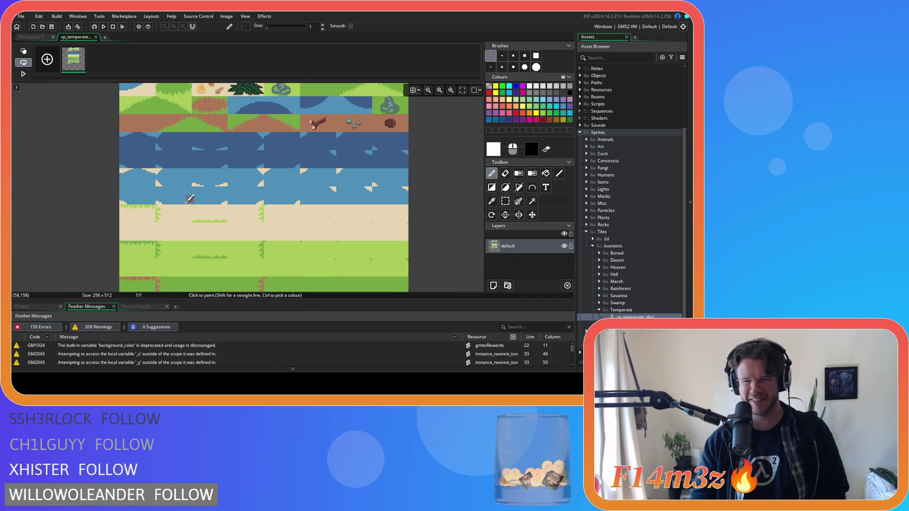
scroll(189, 198, "down", 1)
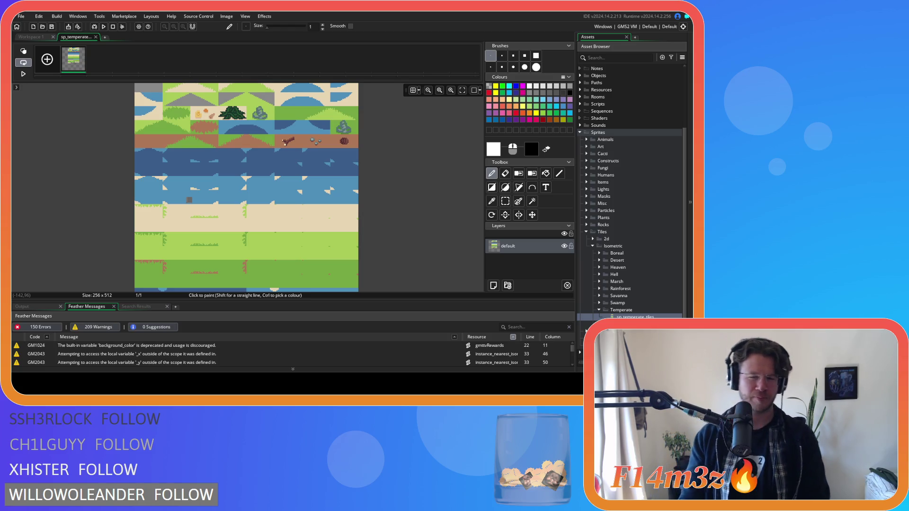
key("alt+Tab")
In temperate_forest.ase, fill the grey block among the water tiles with the sampled water blue.
left_click(81, 81)
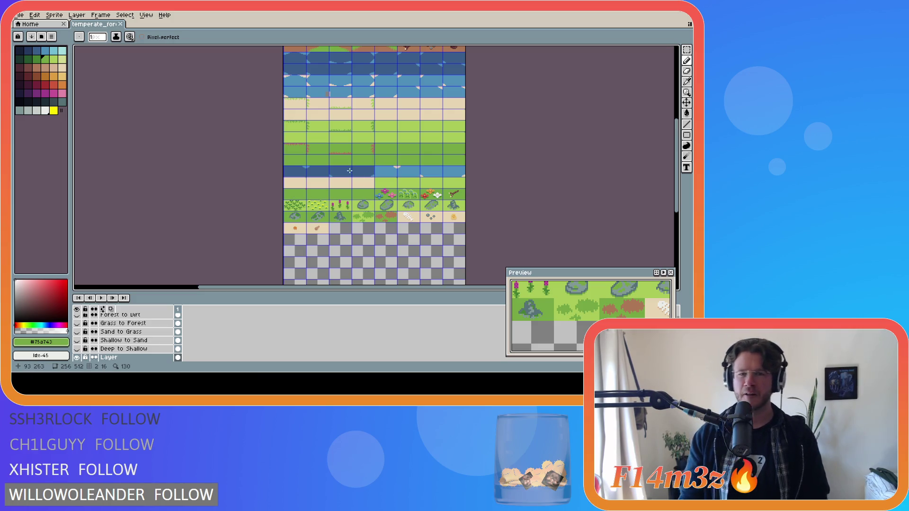
scroll(326, 96, "up", 4)
left_click(324, 95, "alt")
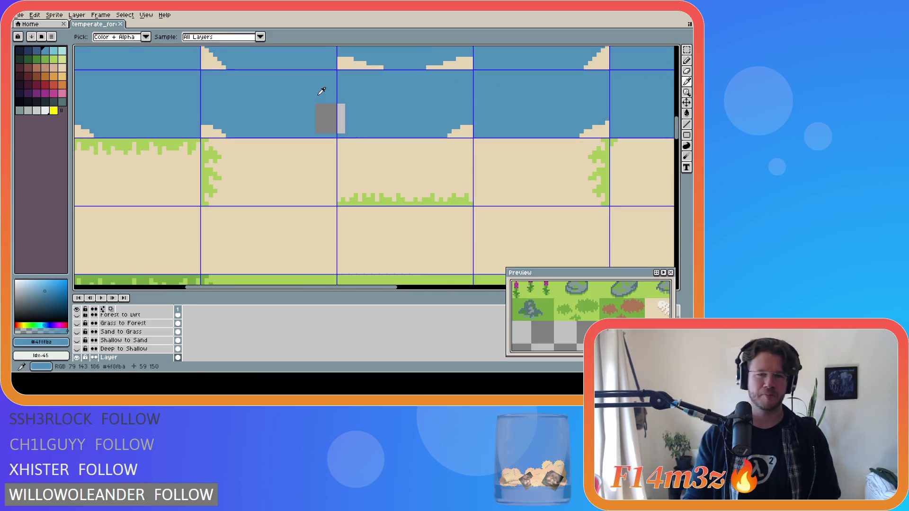
key("g")
left_click(327, 114)
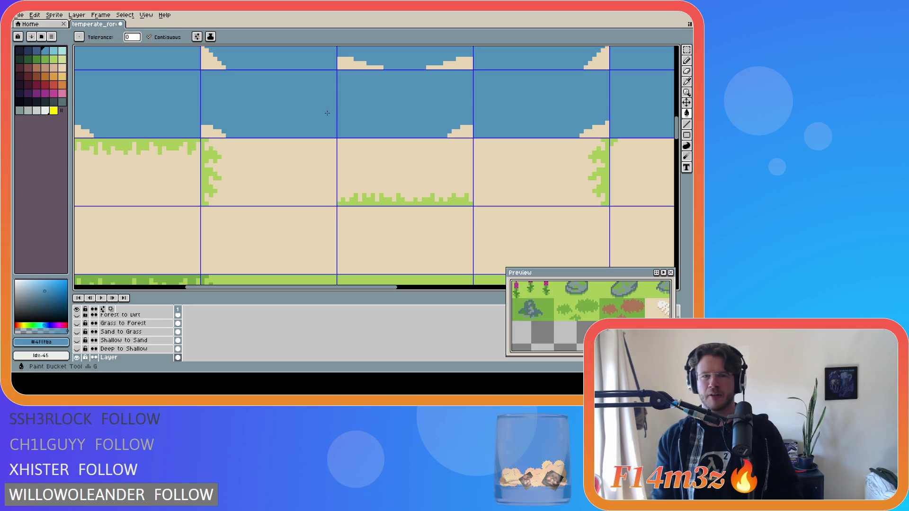
left_click(329, 107, "alt")
scroll(329, 113, "down", 5)
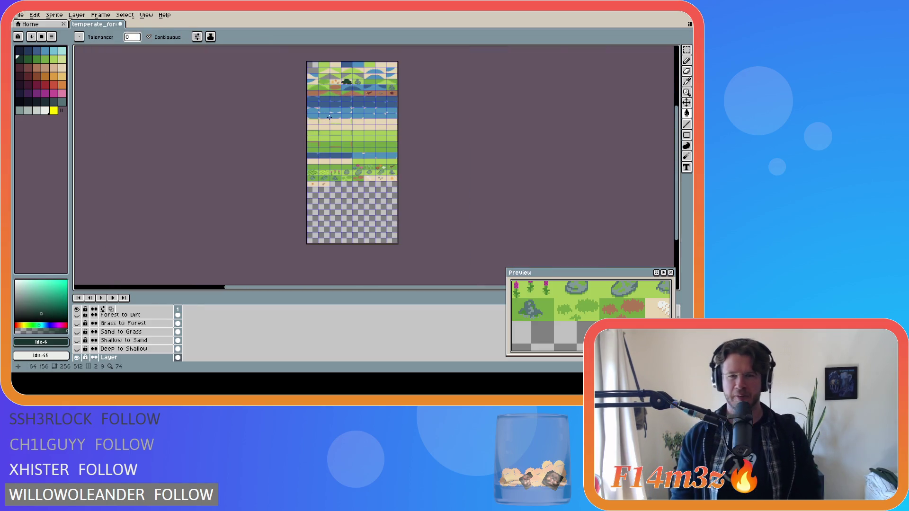
scroll(329, 117, "up", 3)
scroll(329, 117, "down", 3)
scroll(331, 119, "up", 2)
Save temperate_forest.ase and export it to Final\temperate_forest.png, overwriting the existing file.
key("ctrl+s")
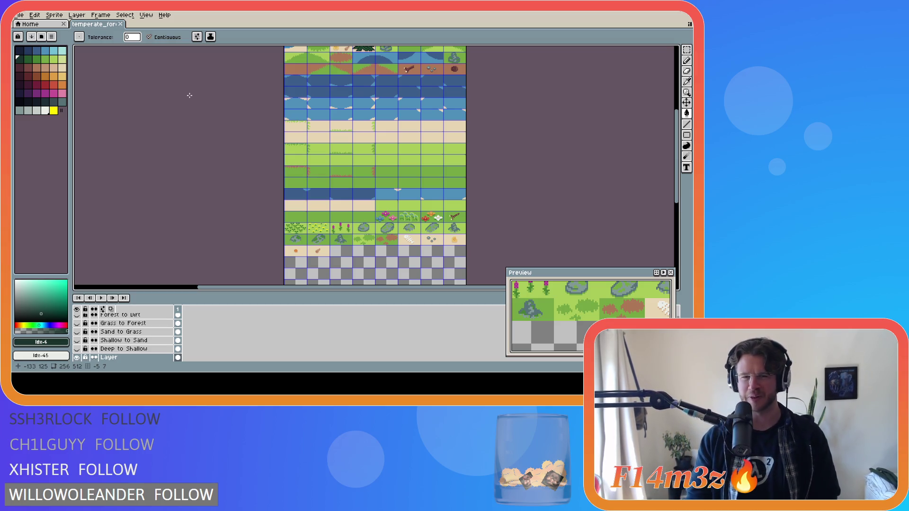
key("ctrl+s")
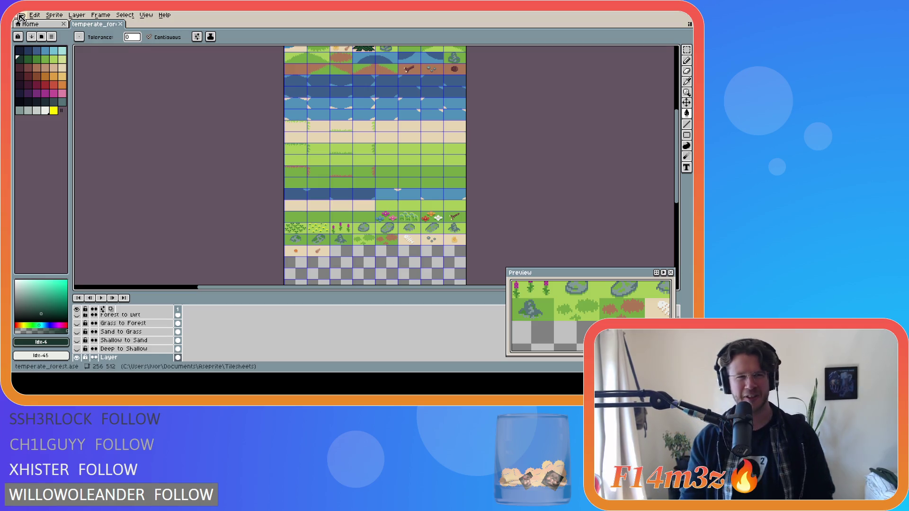
left_click(20, 15)
mouse_move(61, 86)
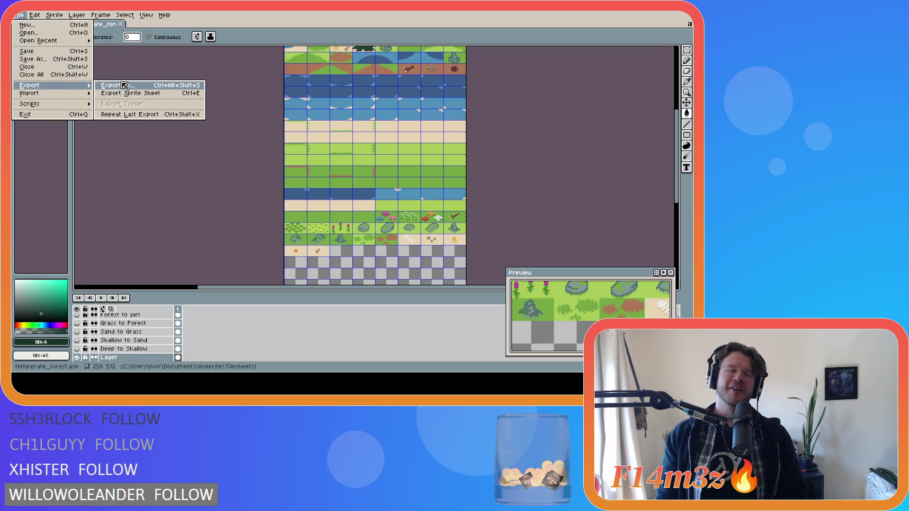
left_click(139, 86)
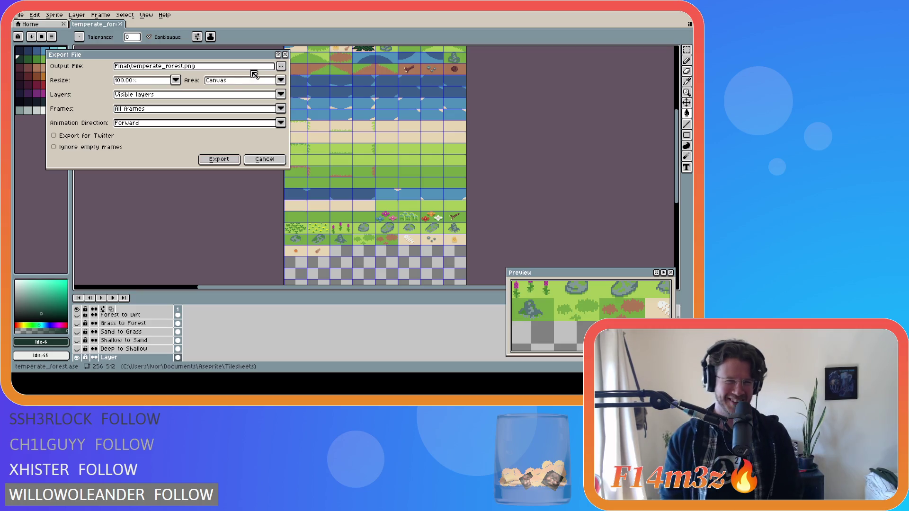
left_click(219, 159)
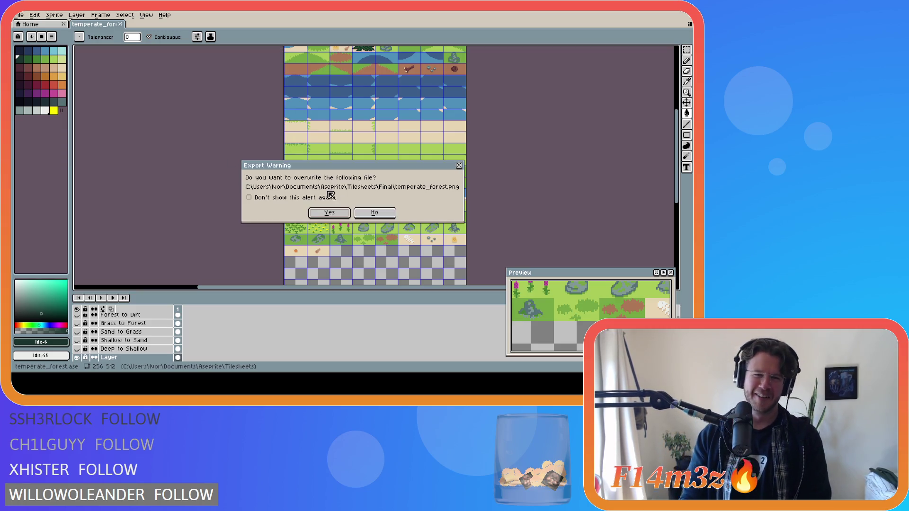
left_click(327, 213)
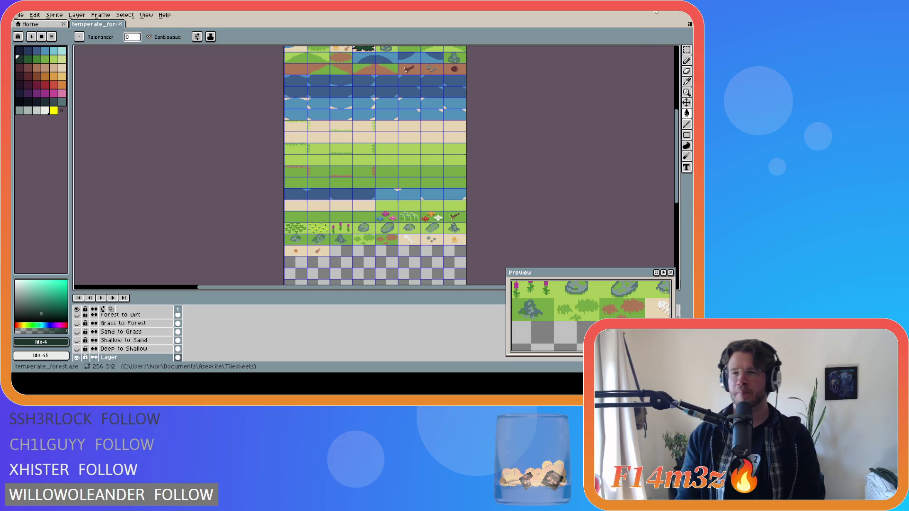
key("alt+Tab")
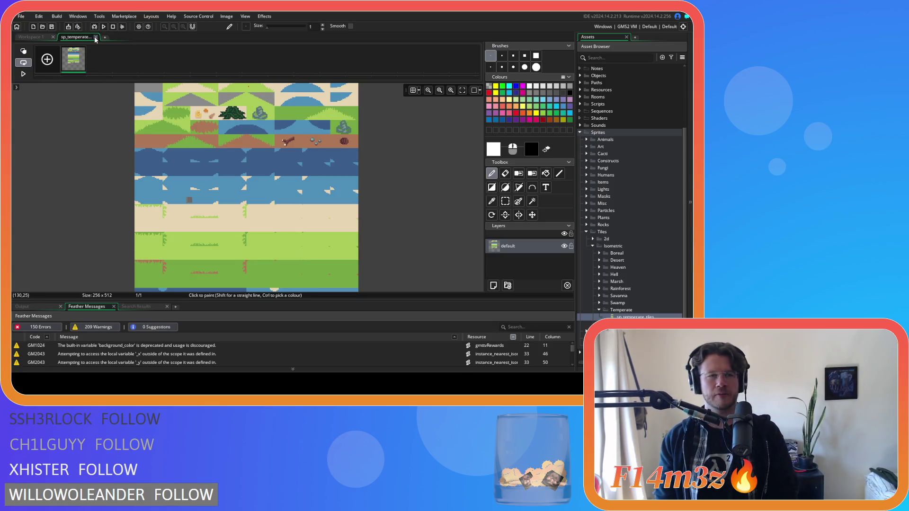
Close the sp_temperate_tiles editors, collapse the Sprites folder tree, and run the game.
left_click(95, 37)
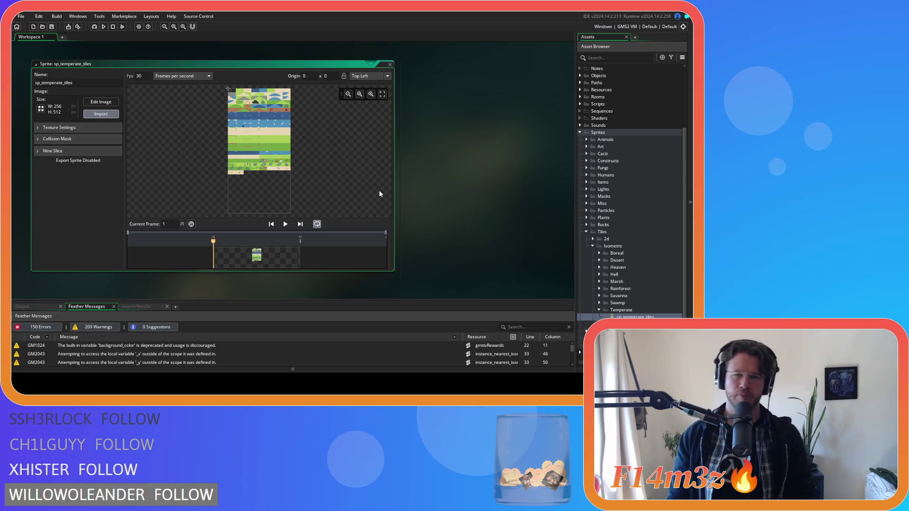
left_click(389, 64)
left_click(598, 309)
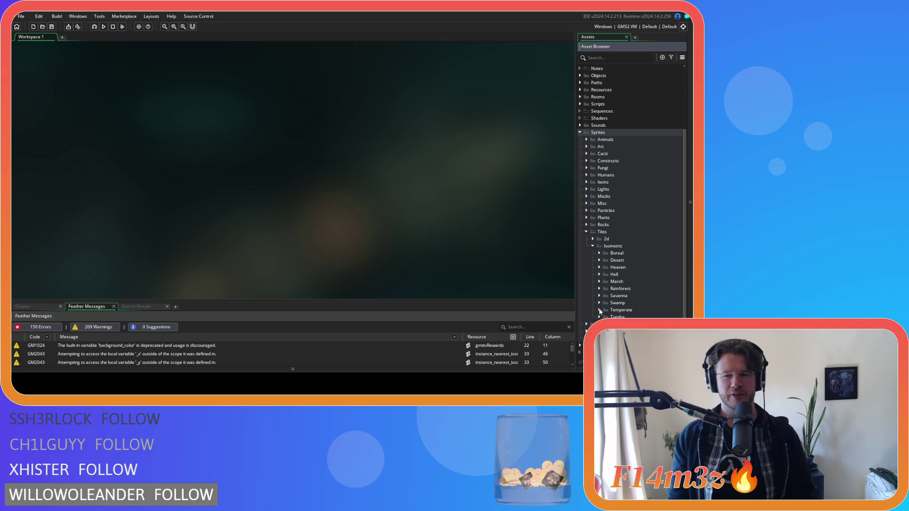
left_click(592, 246)
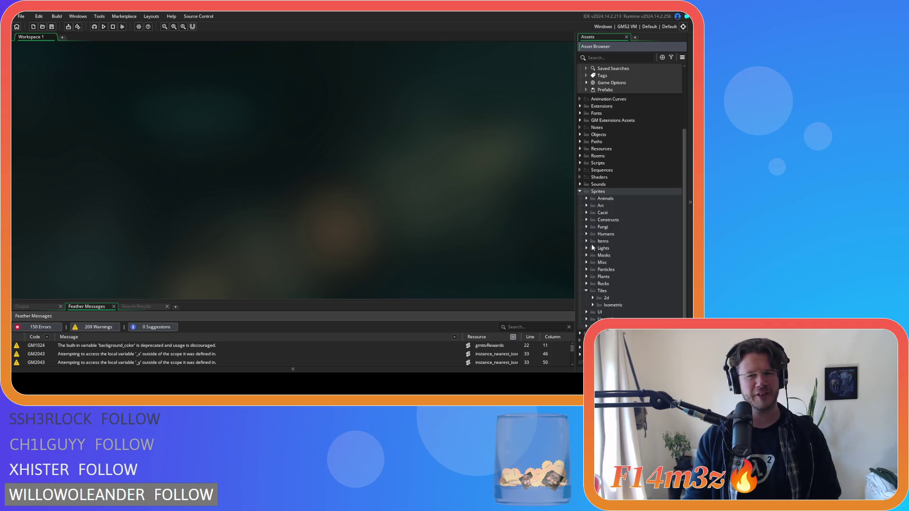
left_click(585, 290)
left_click(579, 206)
key("F5")
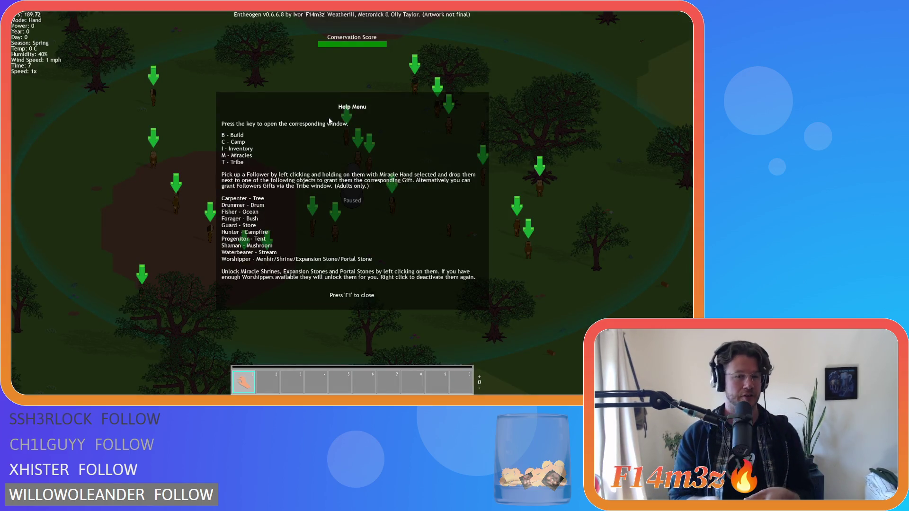
Close the help menu and inspect the lake shore and sandy shoreline by panning and zooming.
key("F1")
scroll(289, 135, "down", 5)
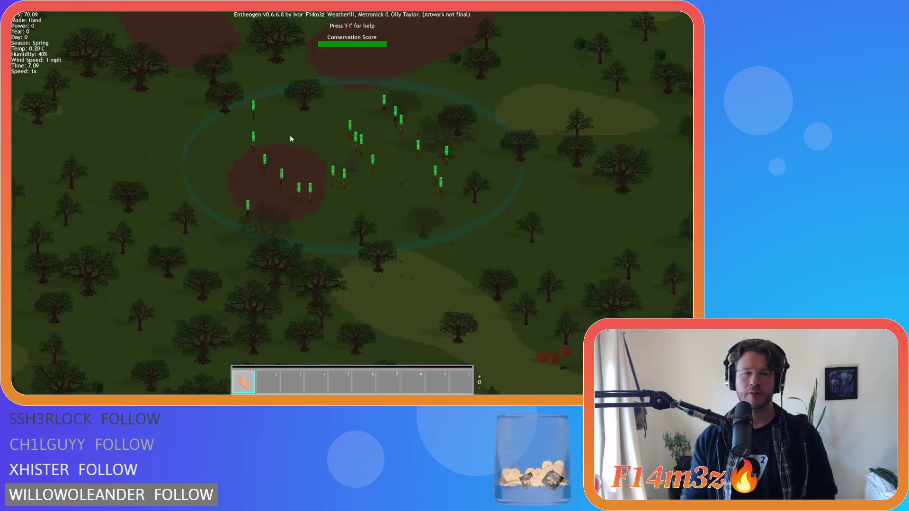
scroll(290, 137, "up", 5)
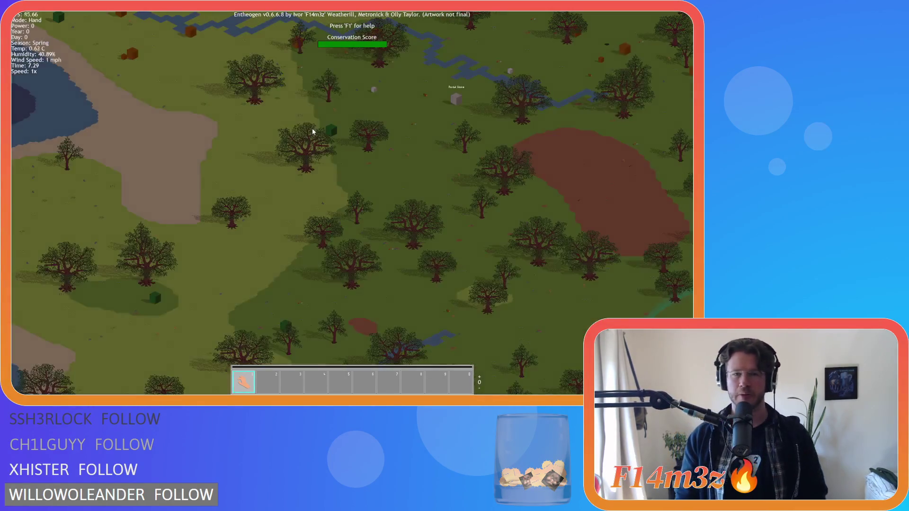
key("a")
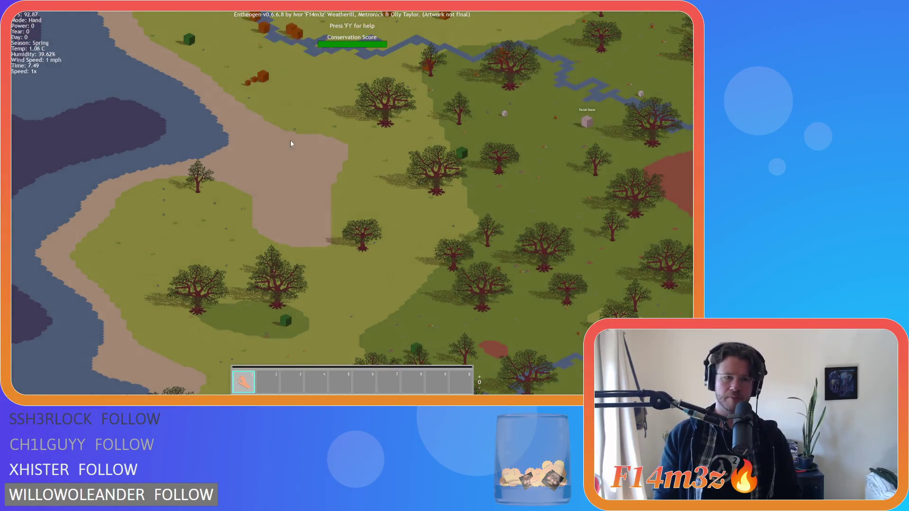
scroll(287, 143, "down", 5)
scroll(407, 130, "up", 6)
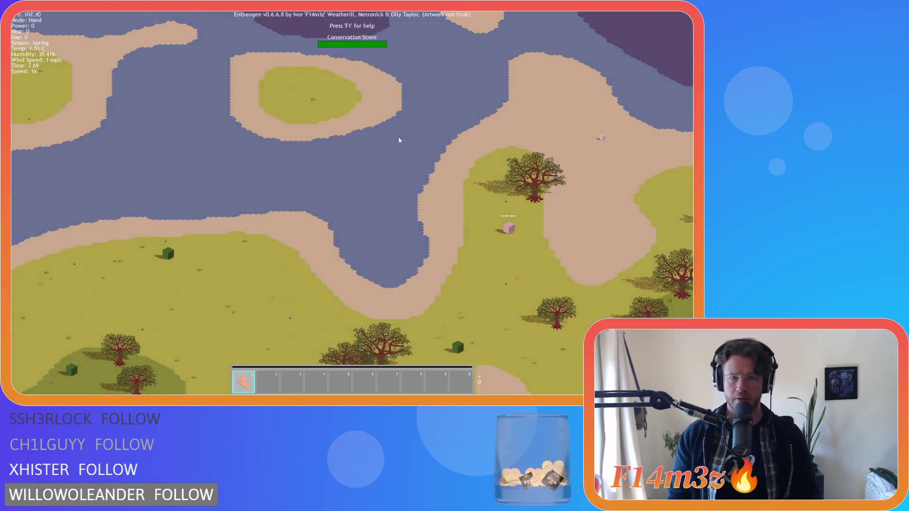
scroll(299, 199, "down", 5)
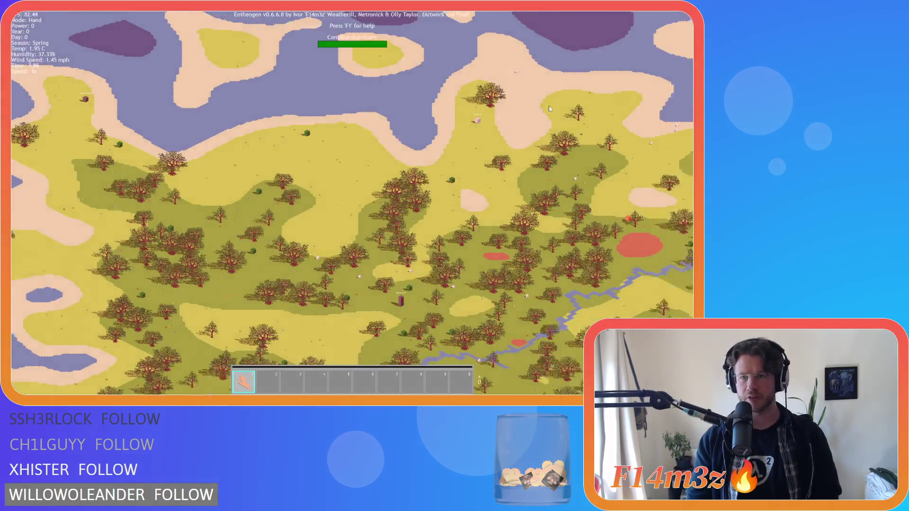
scroll(498, 144, "up", 3)
scroll(324, 217, "up", 6)
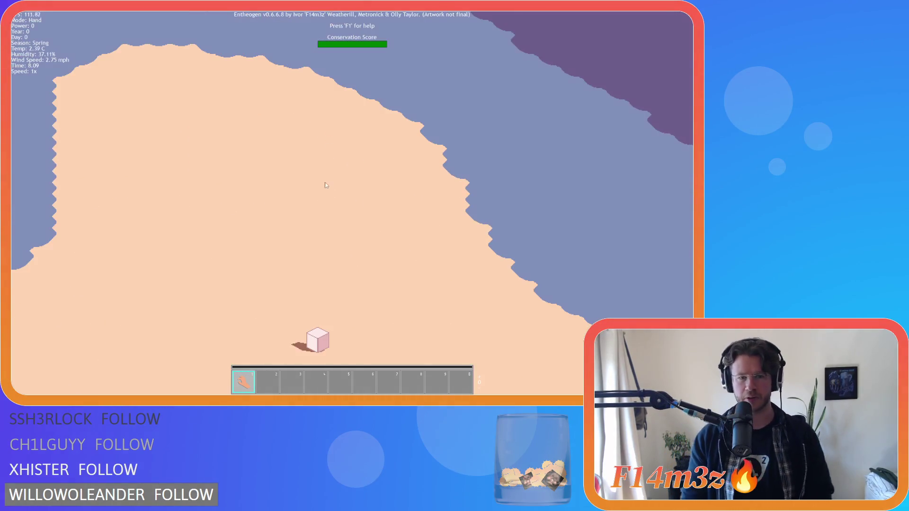
key("s")
scroll(324, 219, "down", 5)
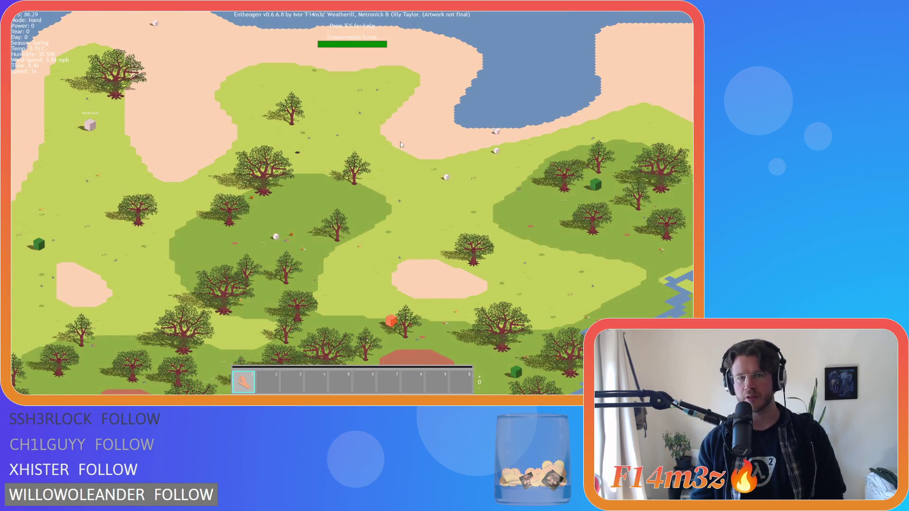
Survey the coastline's sand tiles at several zoom levels, then quit the game.
key("d")
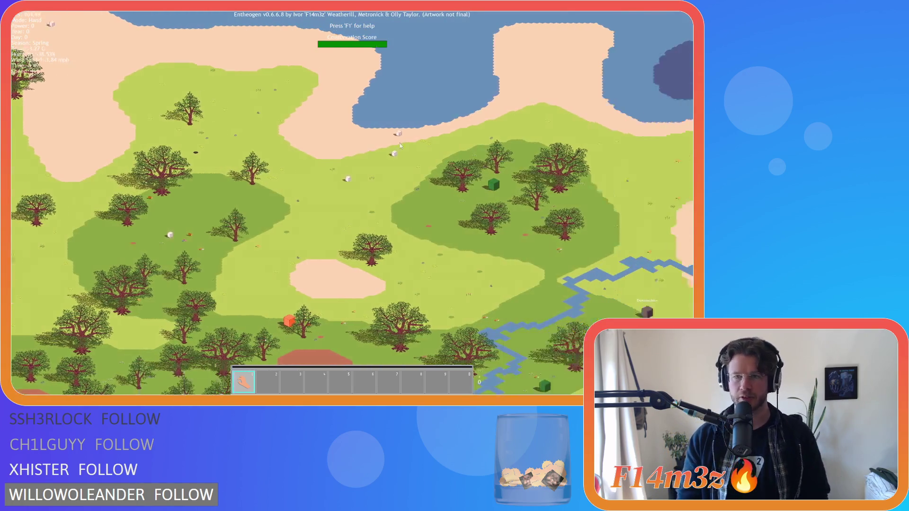
scroll(437, 192, "up", 5)
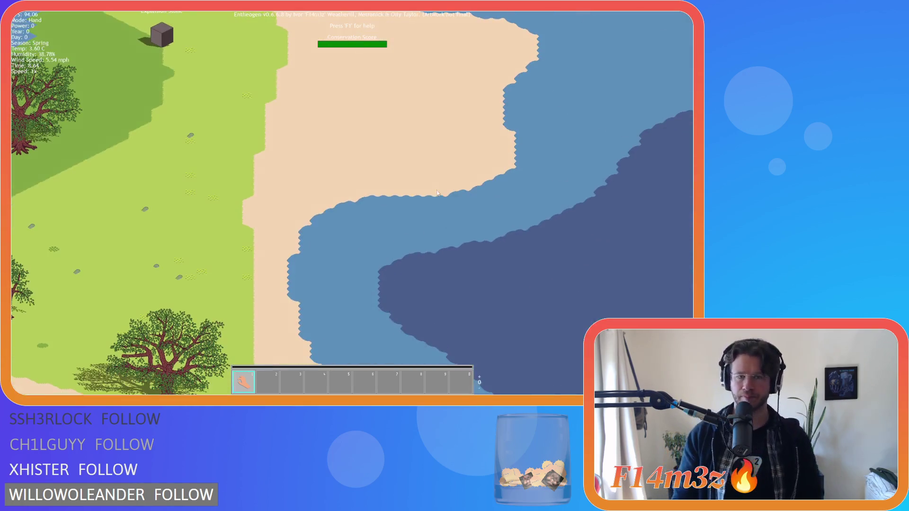
scroll(430, 186, "down", 5)
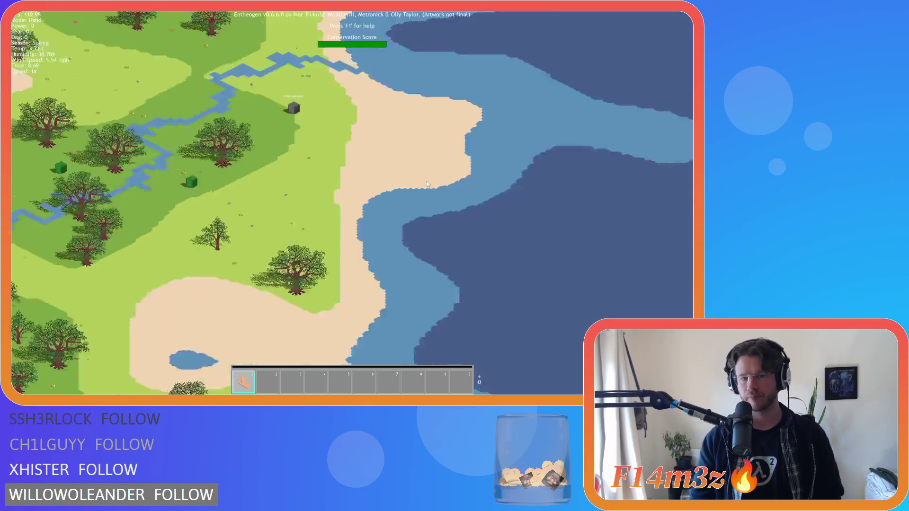
scroll(378, 199, "up", 3)
scroll(337, 204, "down", 3)
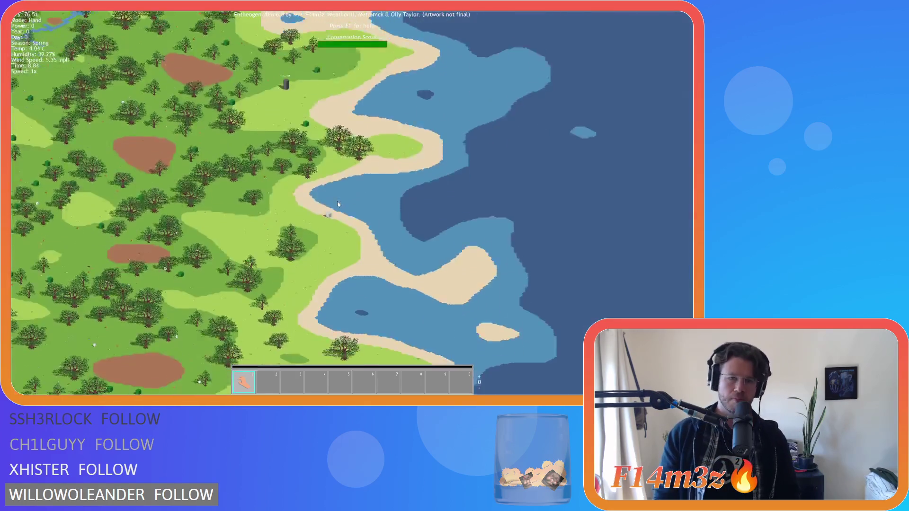
scroll(338, 204, "down", 4)
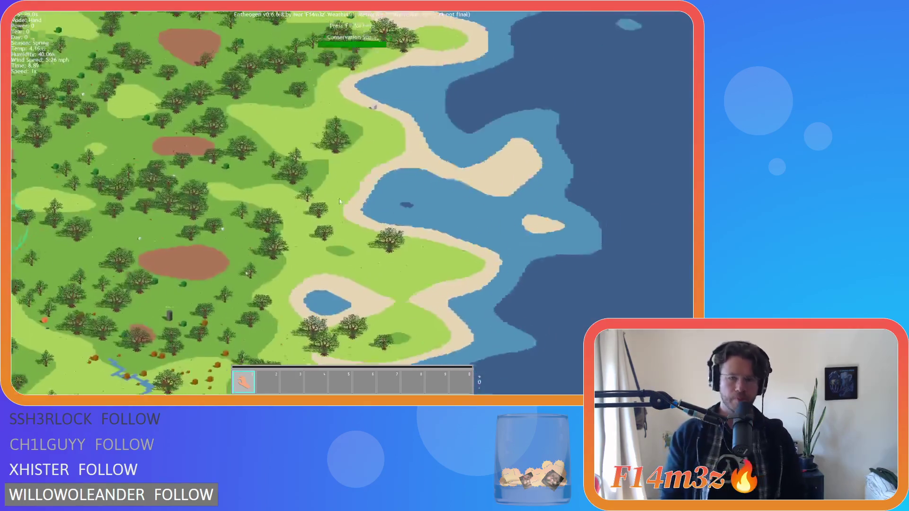
scroll(307, 238, "up", 3)
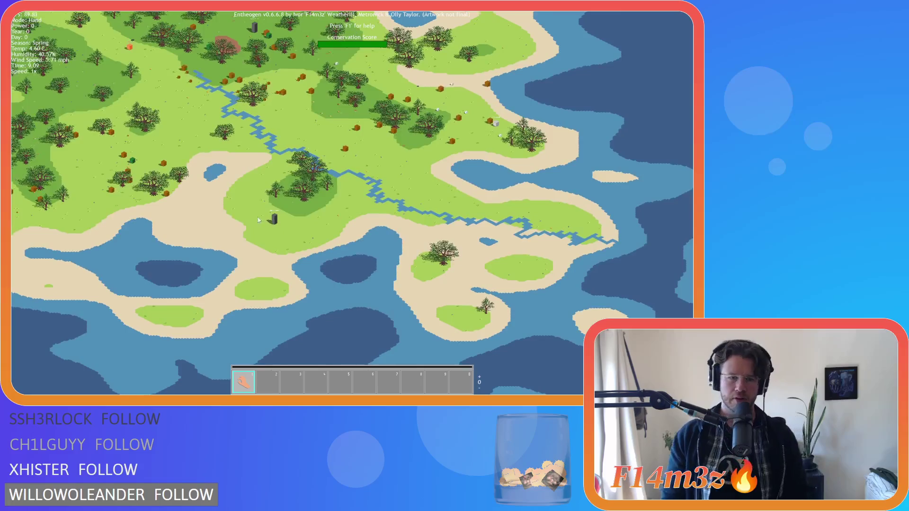
key("Escape")
key("y")
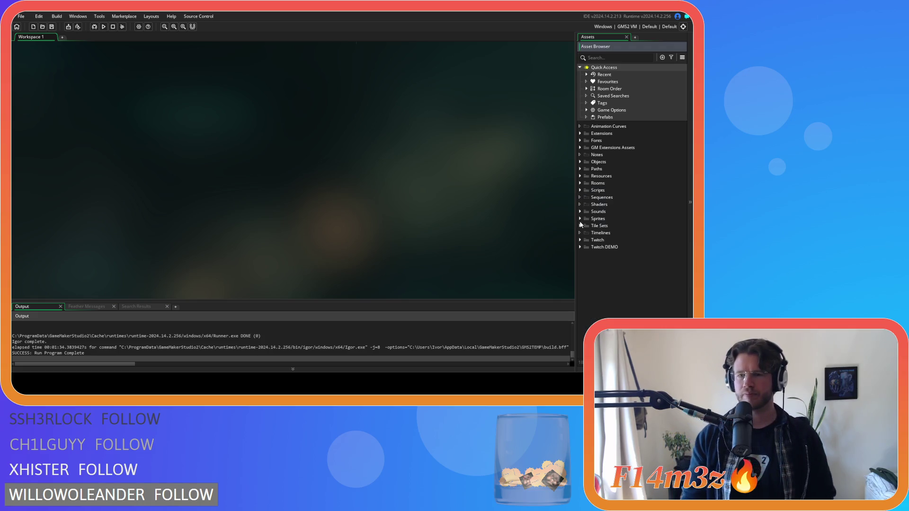
Expand Scripts > ProcGen in the Asset Browser and open sc_setTilemap.
left_click(579, 226)
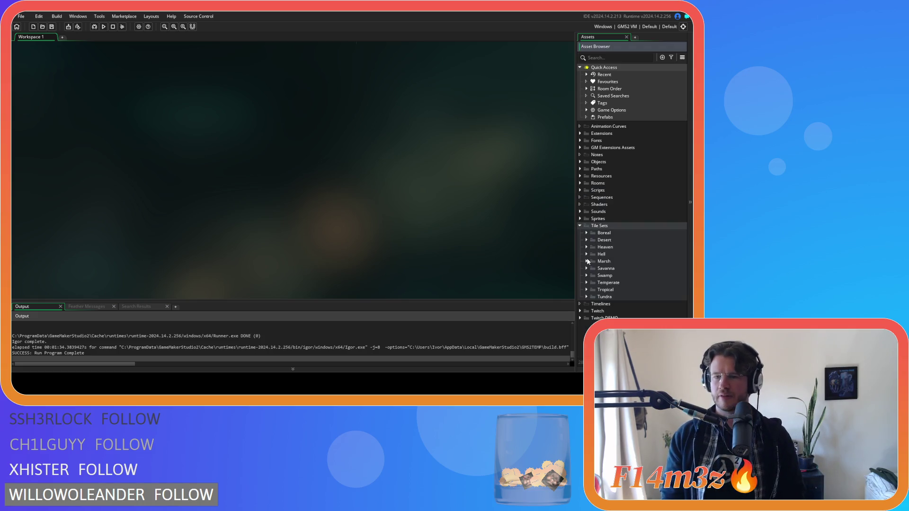
left_click(580, 226)
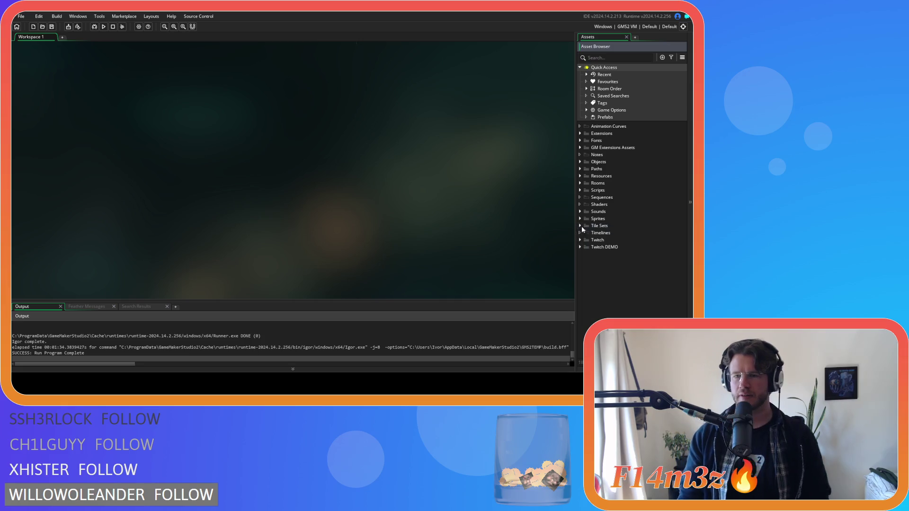
left_click(579, 190)
scroll(584, 297, "down", 3)
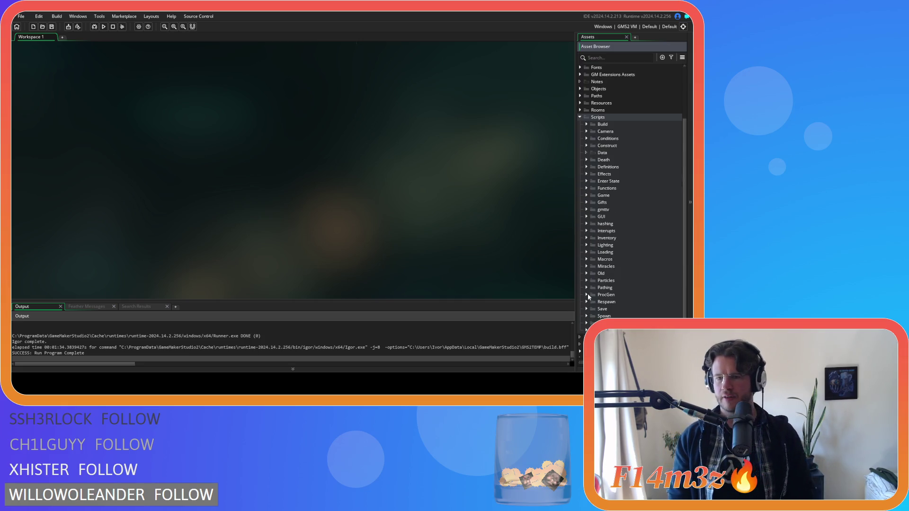
left_click(586, 295)
double_click(615, 330)
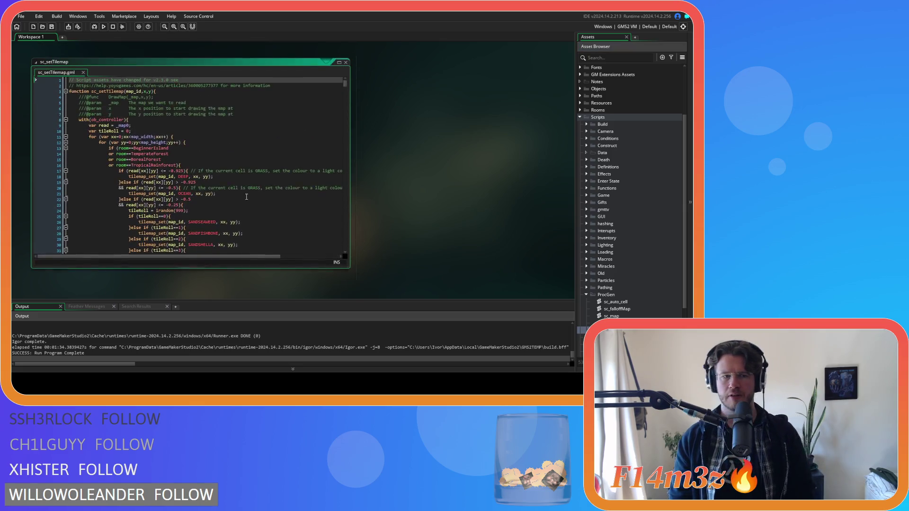
scroll(244, 192, "down", 3)
scroll(244, 189, "down", 3)
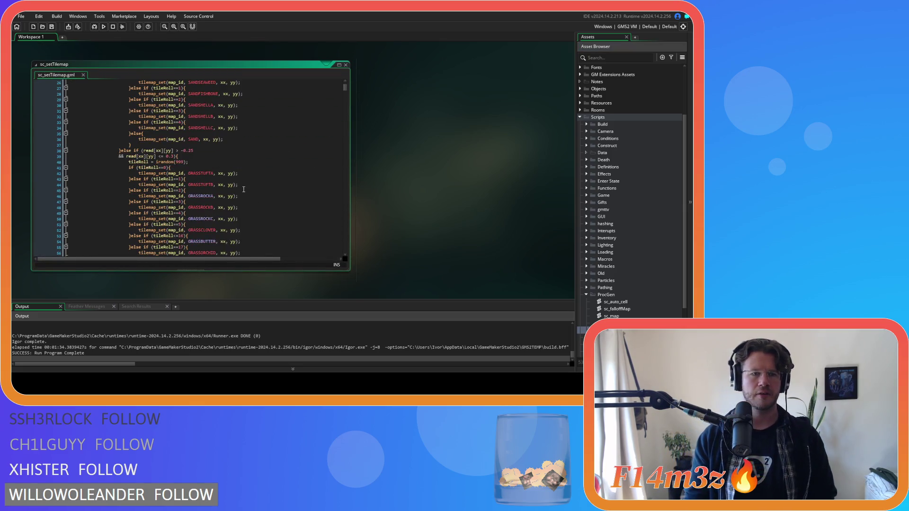
scroll(244, 189, "up", 5)
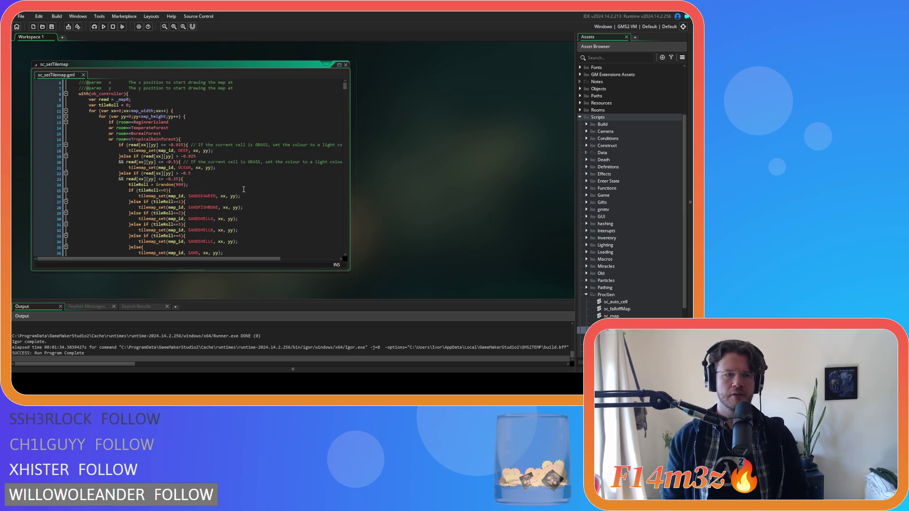
scroll(240, 182, "down", 8)
left_click(228, 138)
left_click(233, 128)
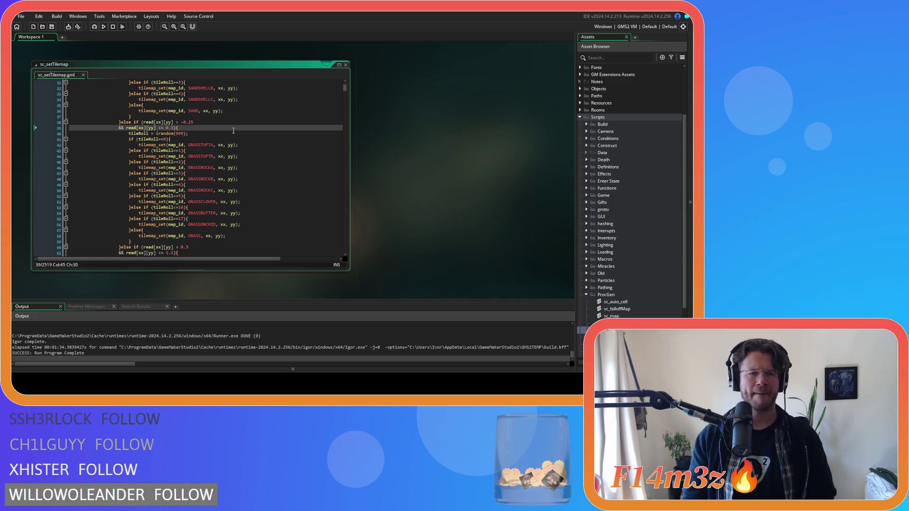
left_click(228, 140)
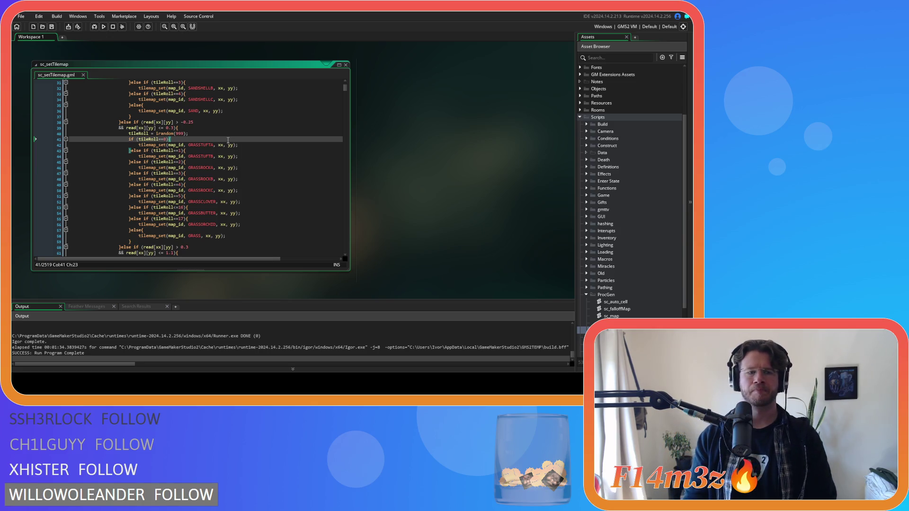
scroll(228, 140, "up", 3)
left_click(284, 105)
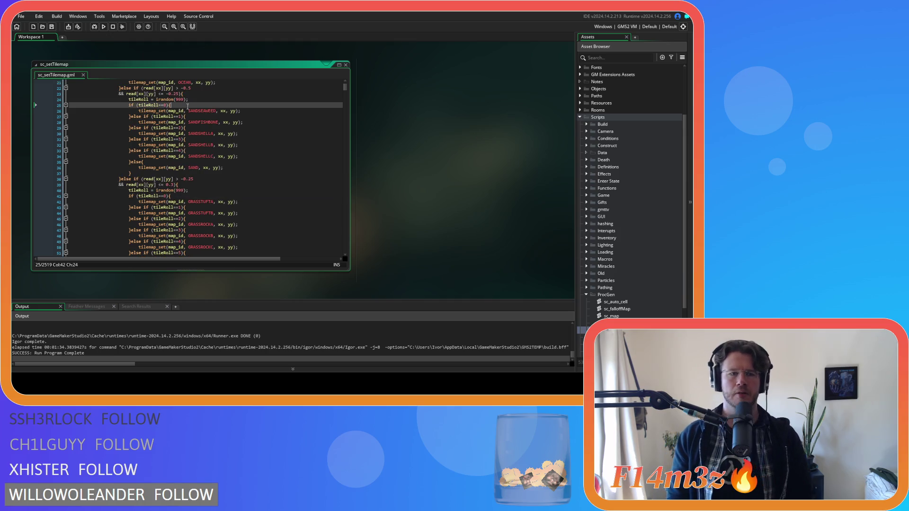
key("Left")
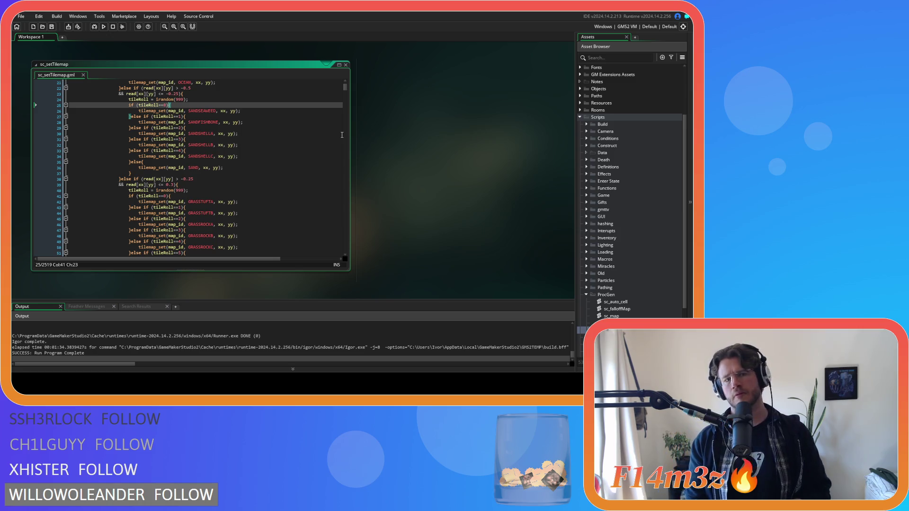
left_click_drag(344, 86, 347, 103)
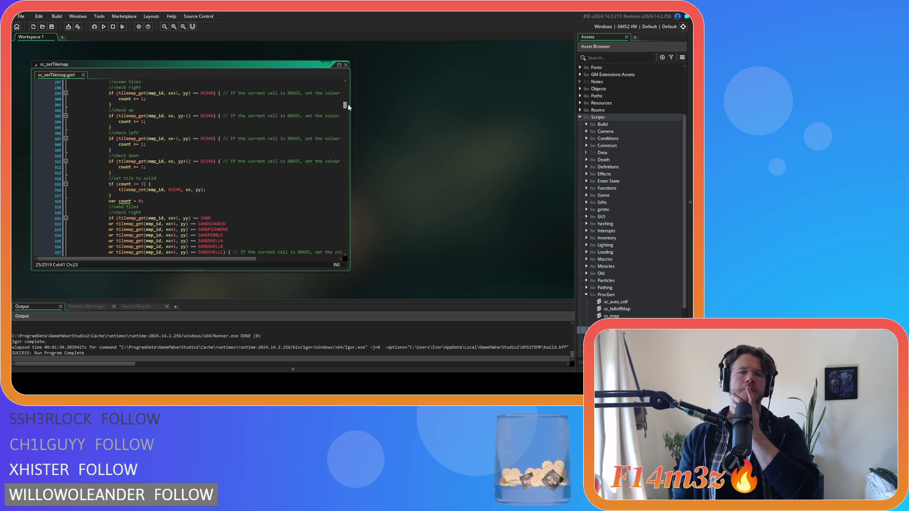
left_click(213, 218)
scroll(220, 199, "down", 3)
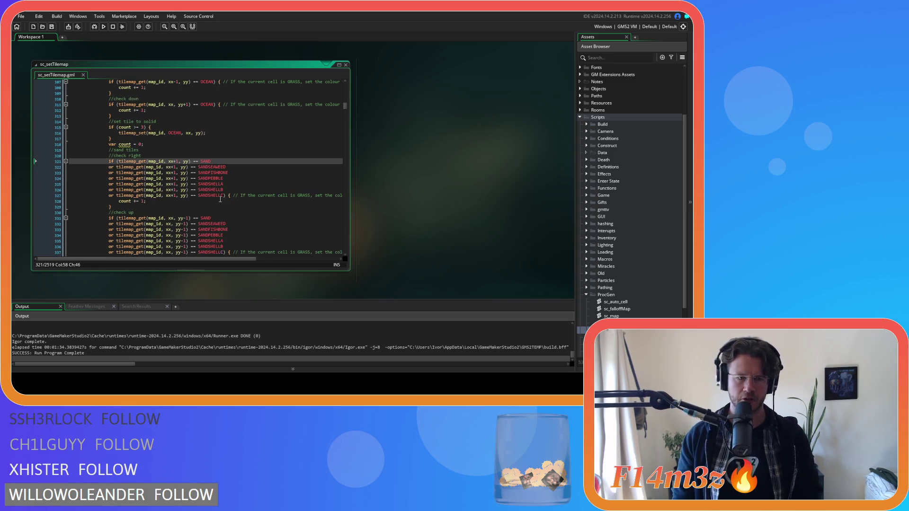
scroll(220, 183, "down", 10)
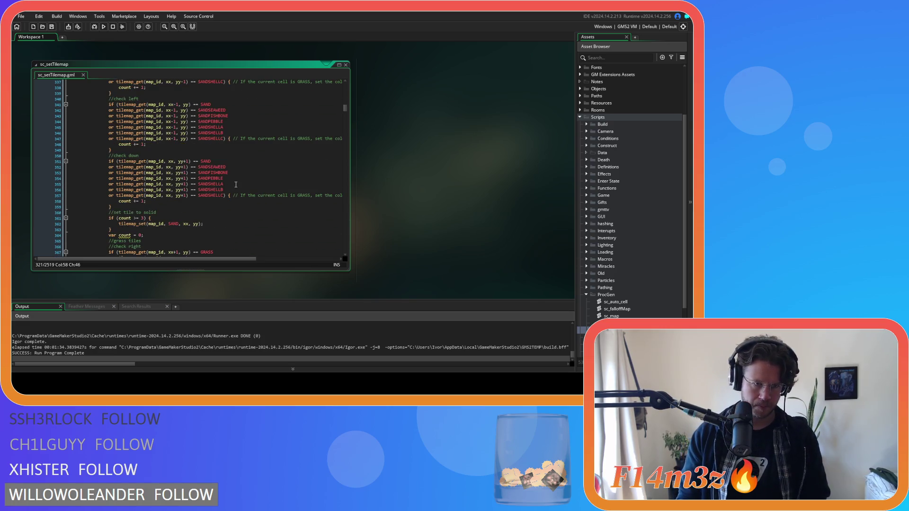
left_click(201, 185)
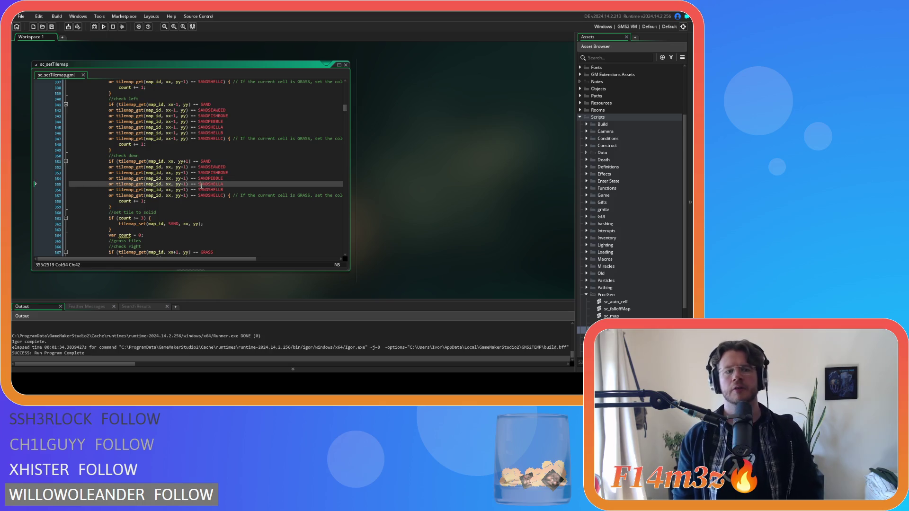
scroll(201, 185, "up", 12)
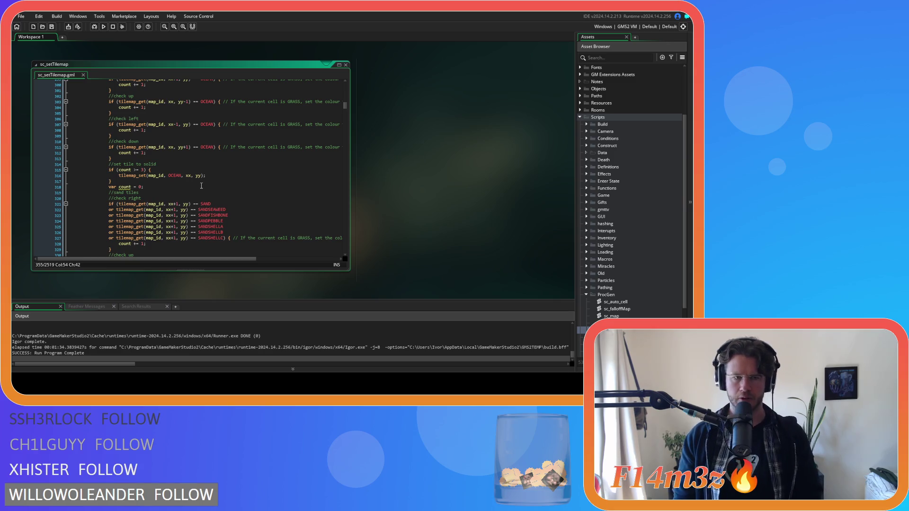
scroll(201, 185, "up", 1)
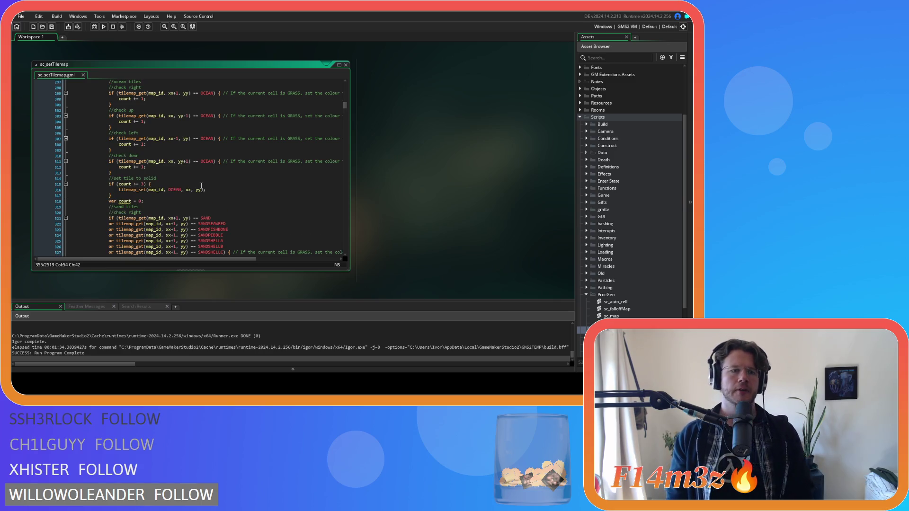
scroll(201, 186, "down", 13)
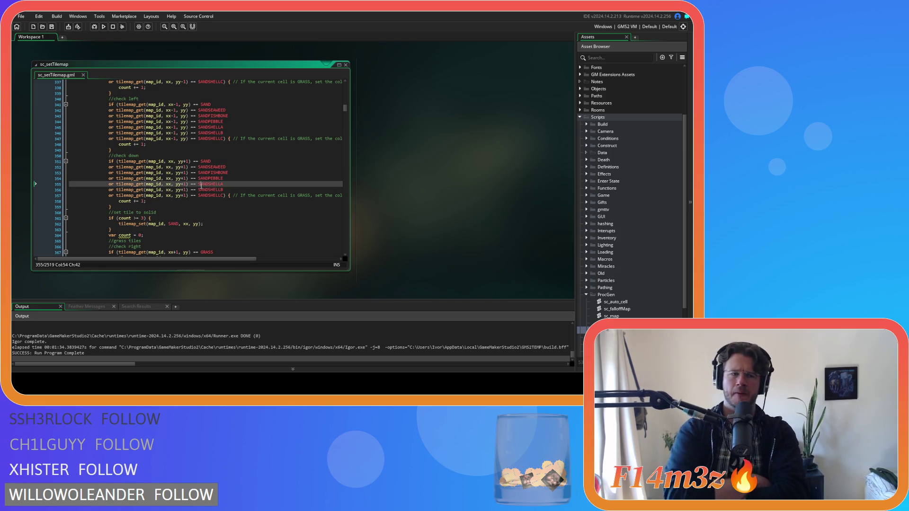
scroll(201, 186, "down", 5)
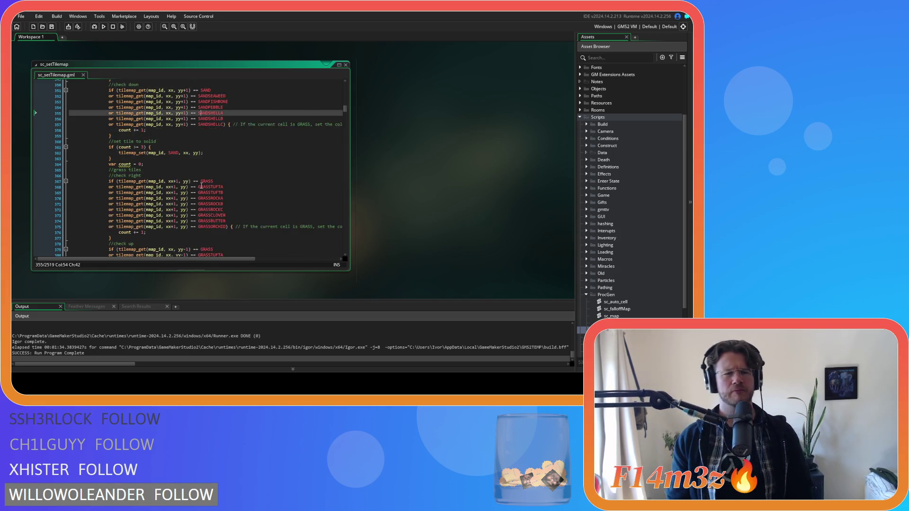
scroll(209, 179, "down", 10)
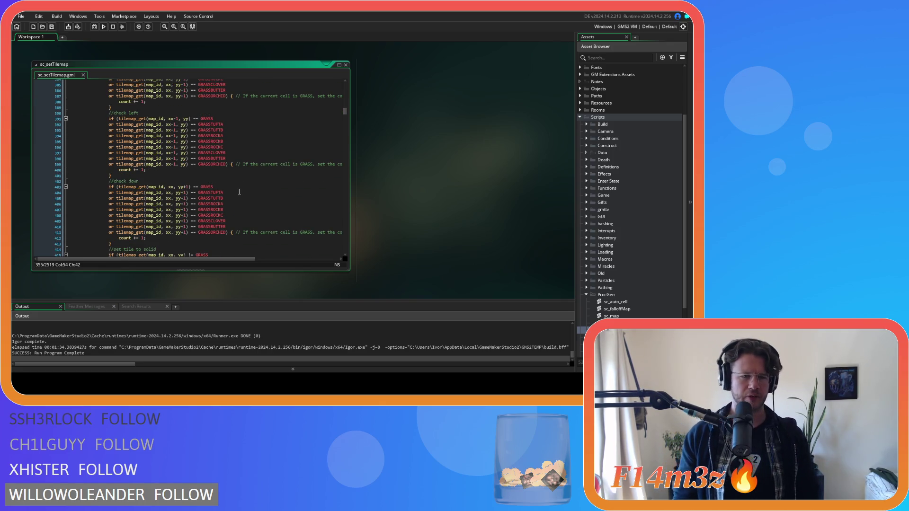
scroll(239, 201, "down", 5)
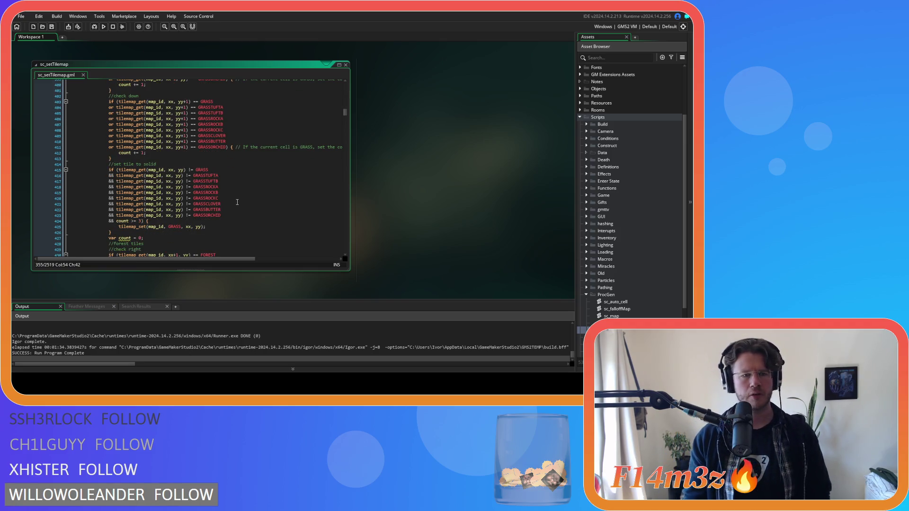
scroll(237, 202, "up", 15)
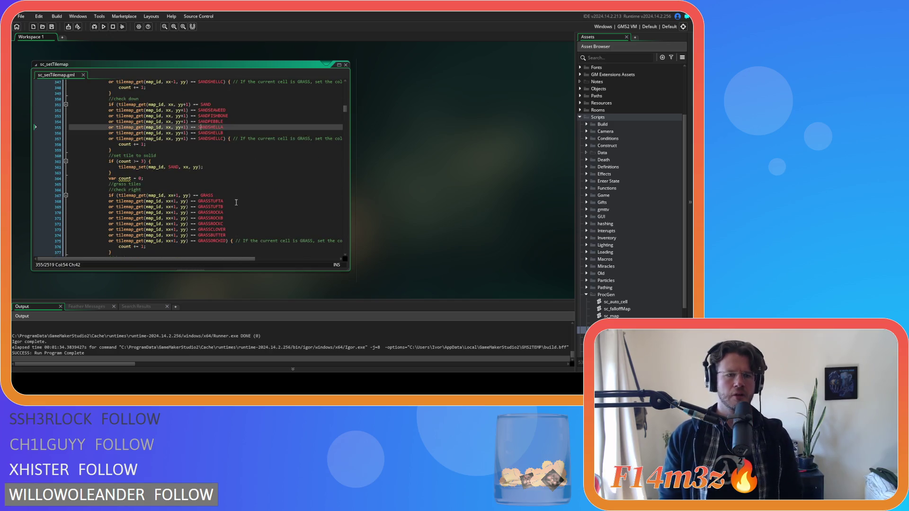
scroll(236, 197, "up", 12)
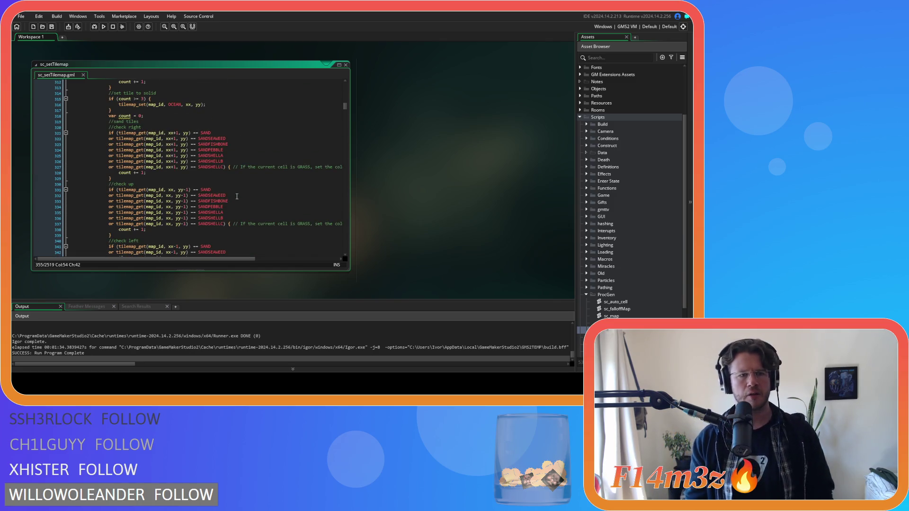
scroll(236, 197, "up", 2)
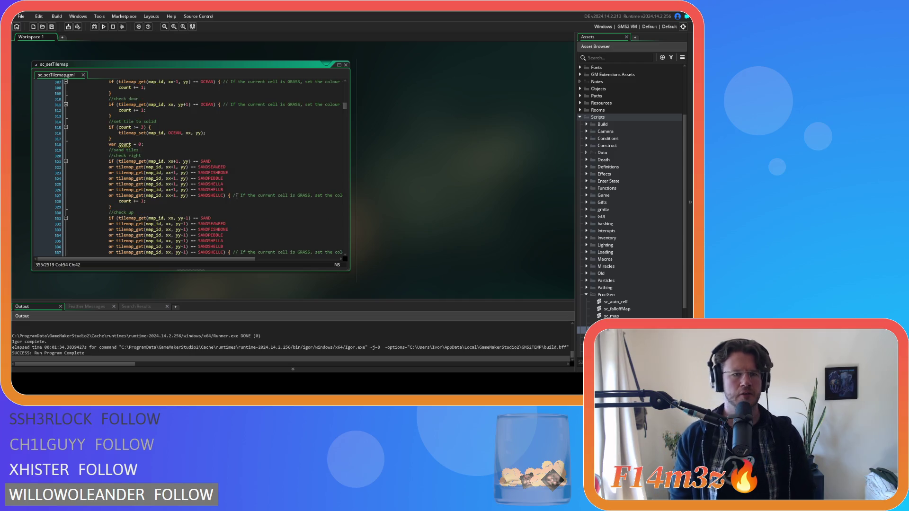
scroll(236, 196, "down", 3)
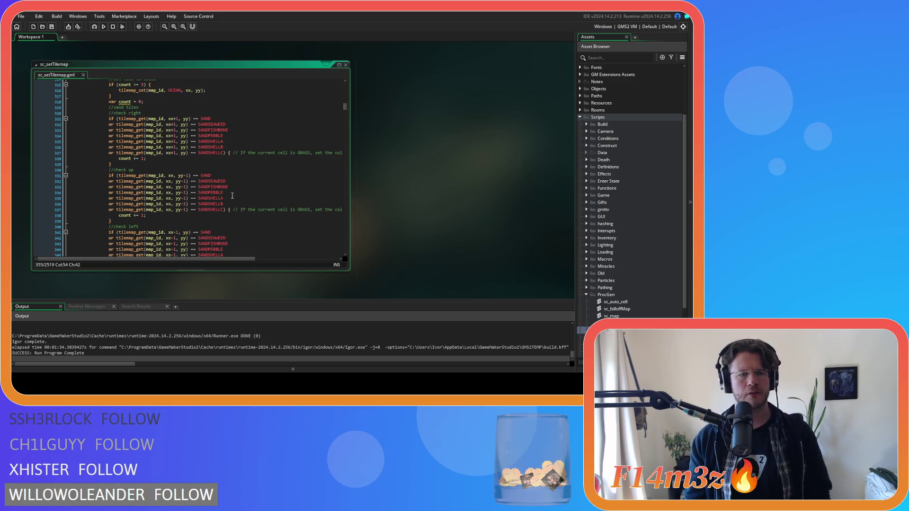
scroll(232, 196, "up", 13)
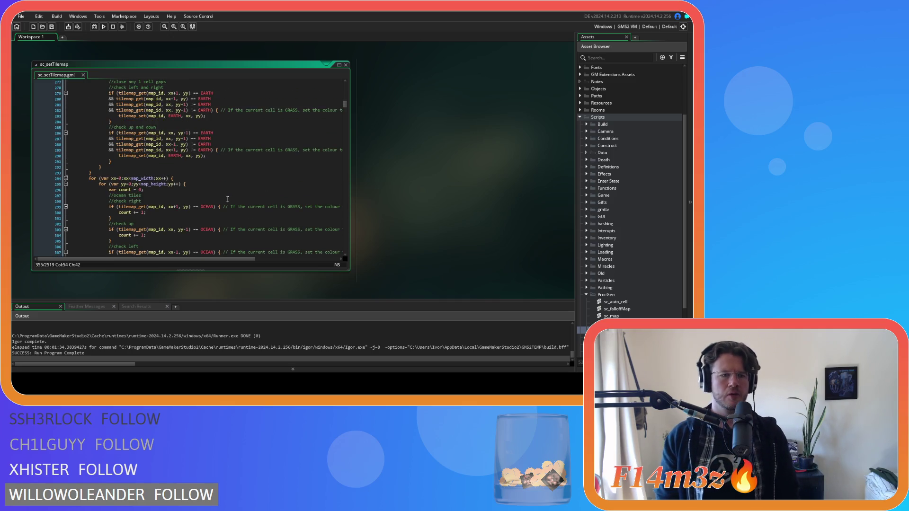
scroll(227, 197, "down", 12)
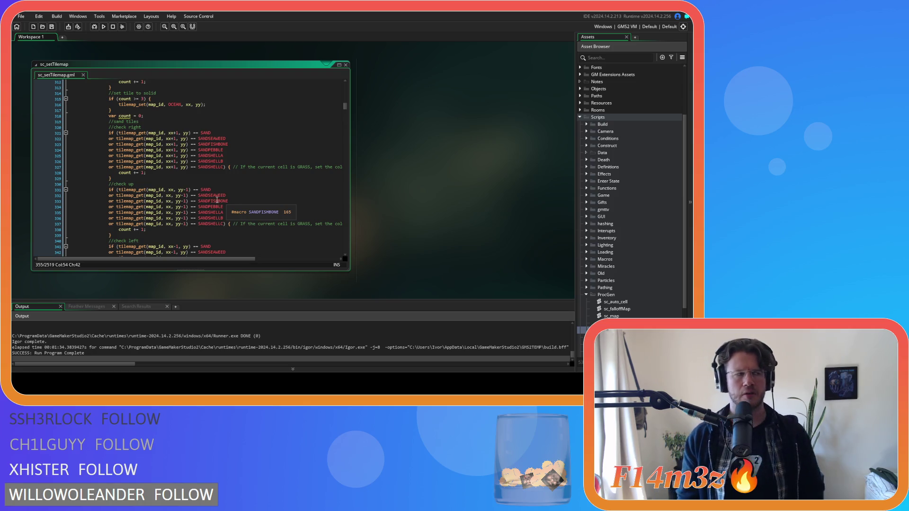
scroll(215, 200, "up", 10)
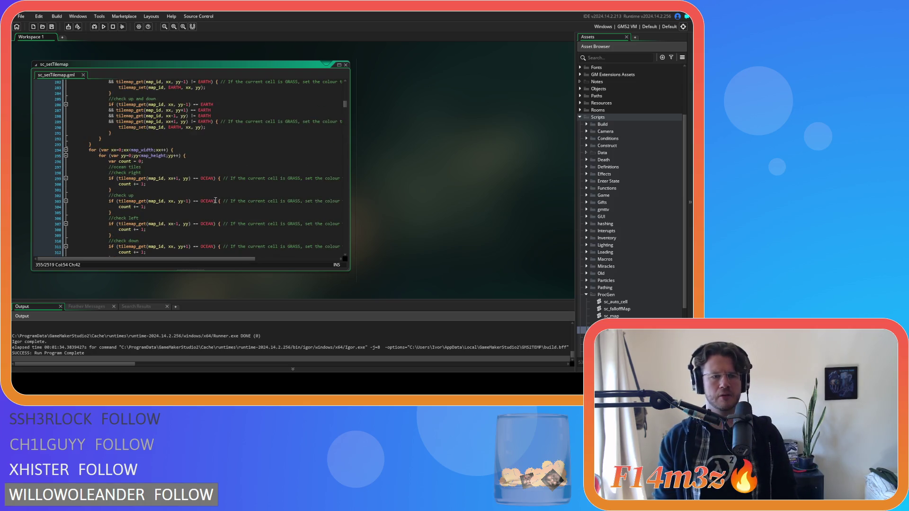
scroll(213, 198, "up", 17)
scroll(213, 198, "up", 4)
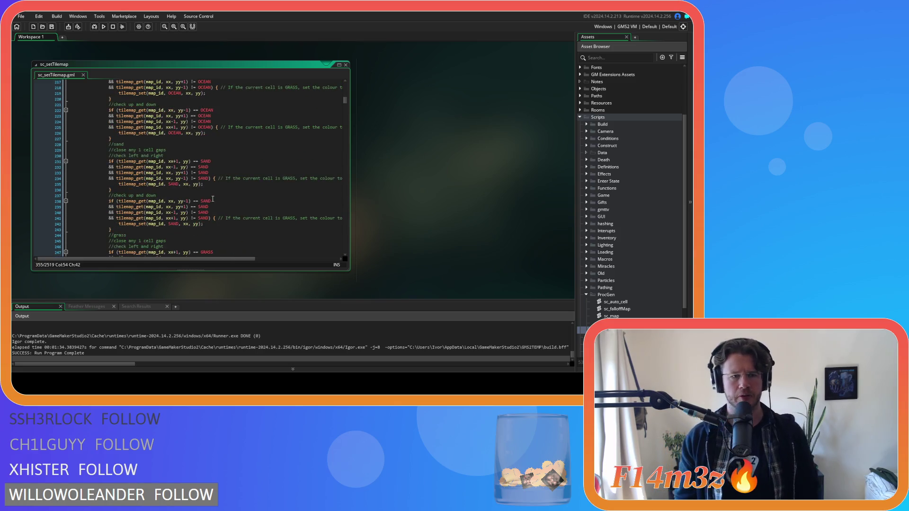
left_click(230, 202)
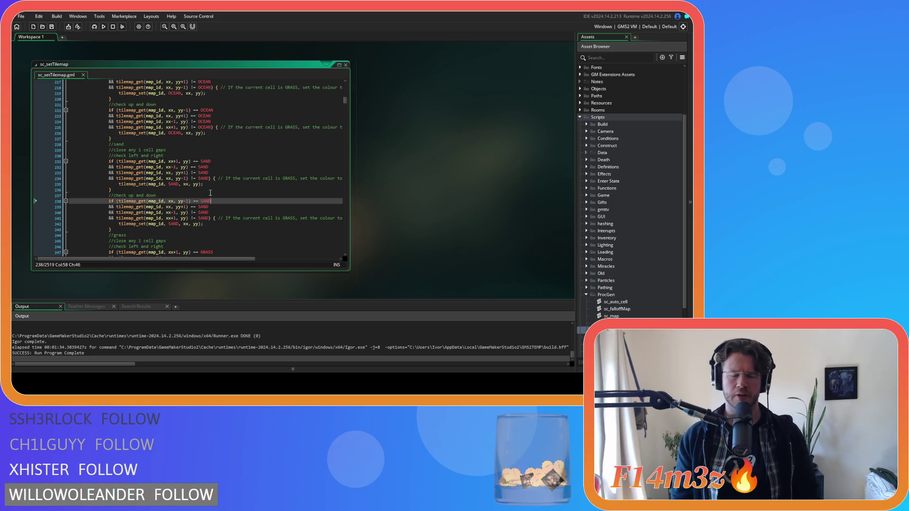
scroll(210, 192, "down", 5)
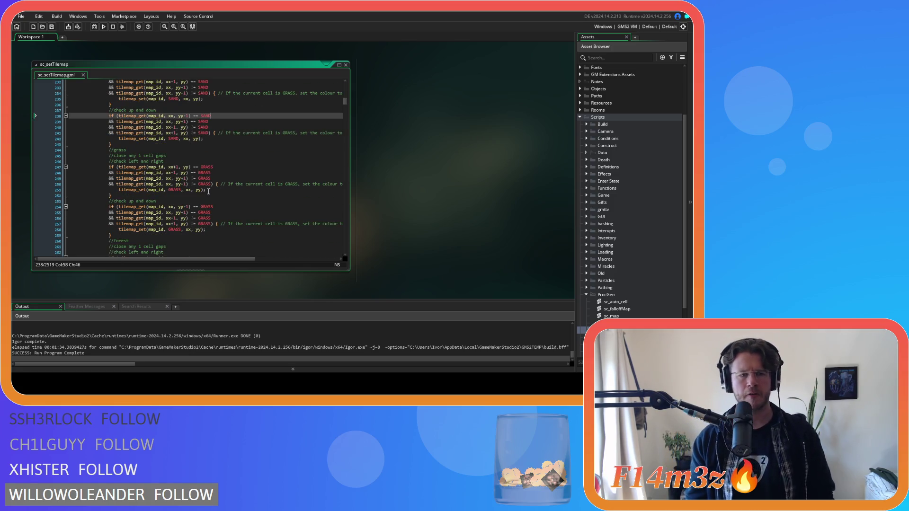
scroll(208, 191, "up", 12)
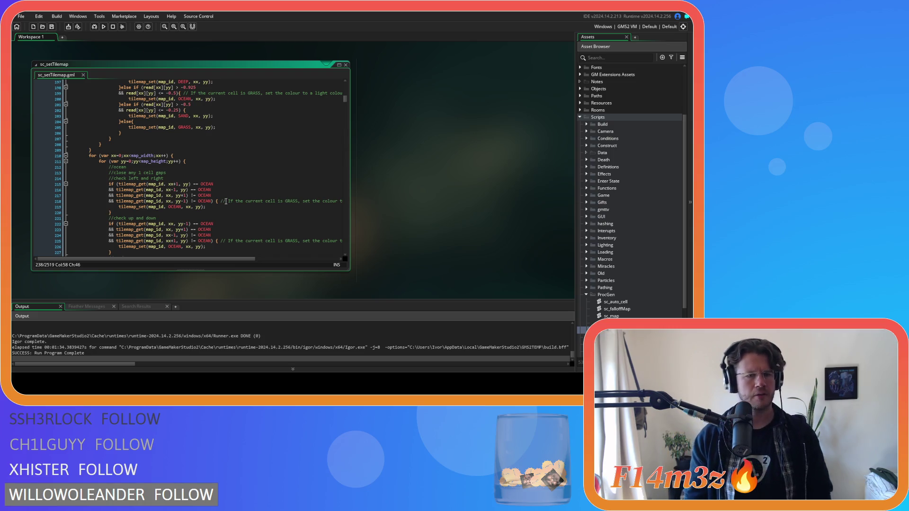
scroll(225, 201, "up", 10)
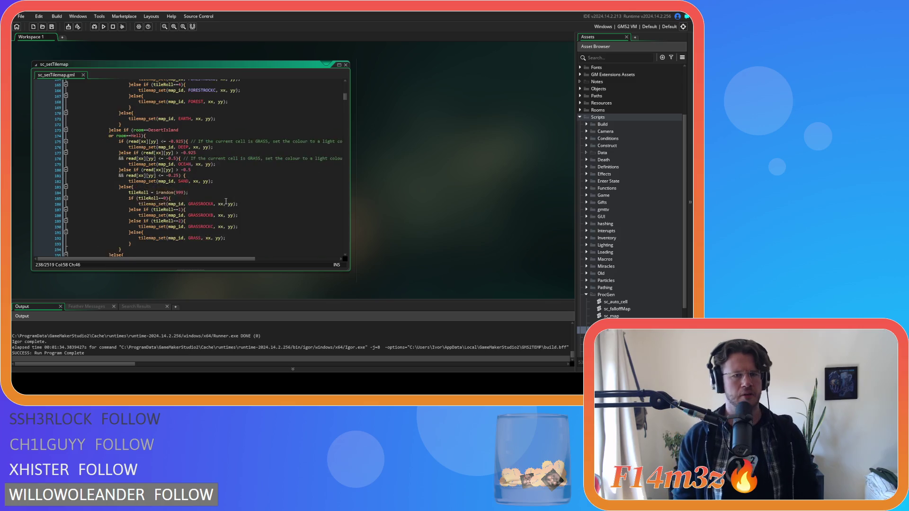
scroll(226, 201, "down", 20)
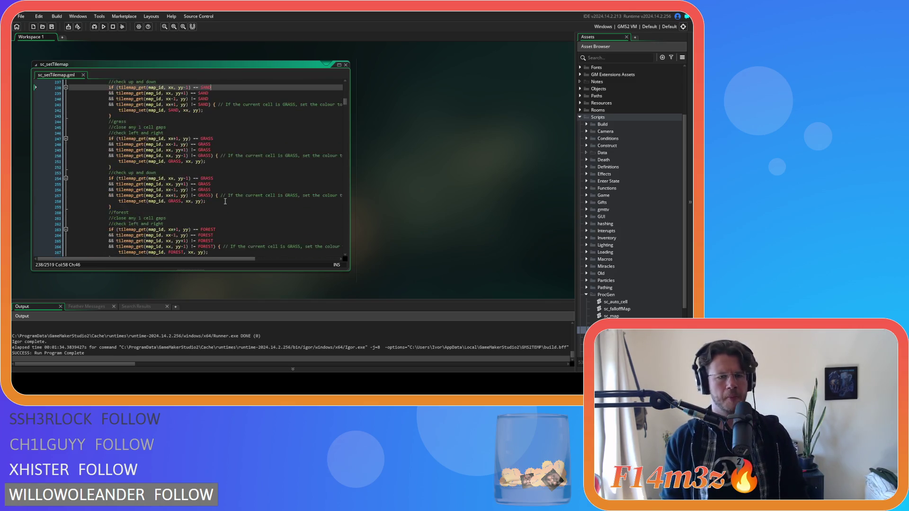
scroll(226, 201, "down", 20)
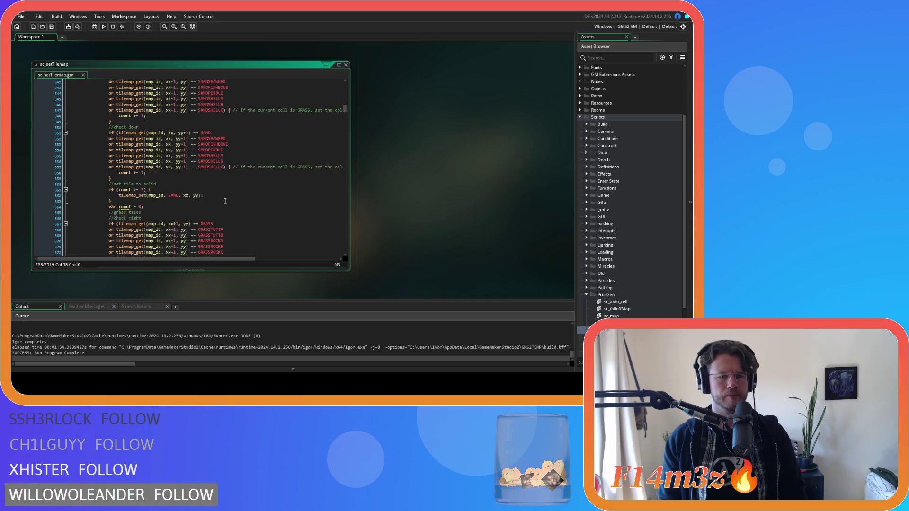
scroll(226, 201, "down", 20)
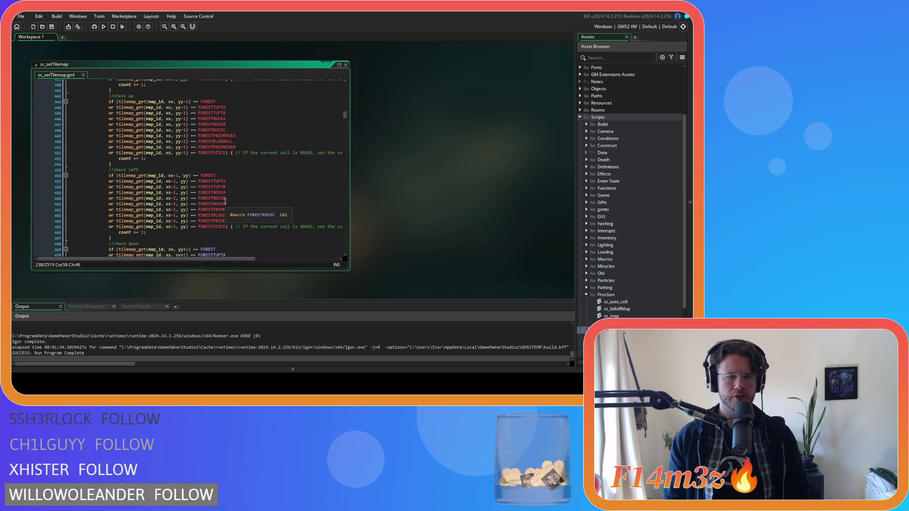
scroll(225, 201, "down", 3)
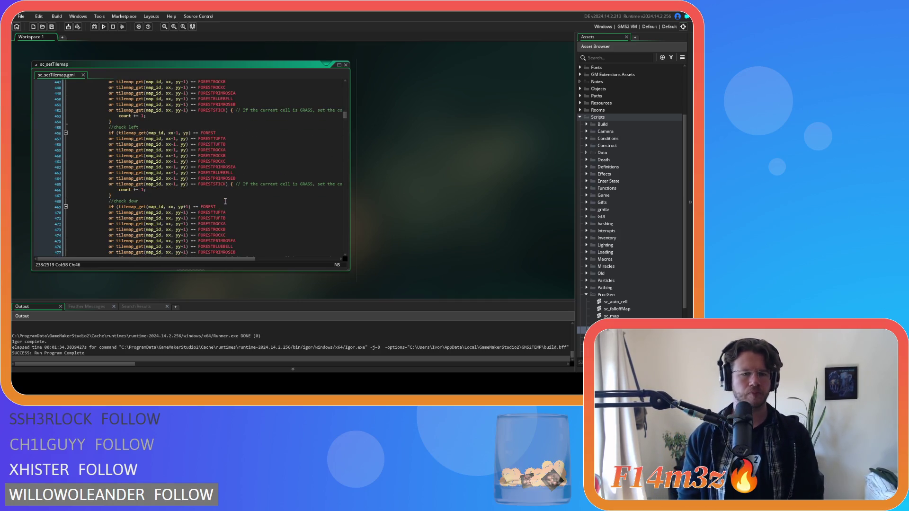
scroll(224, 201, "down", 20)
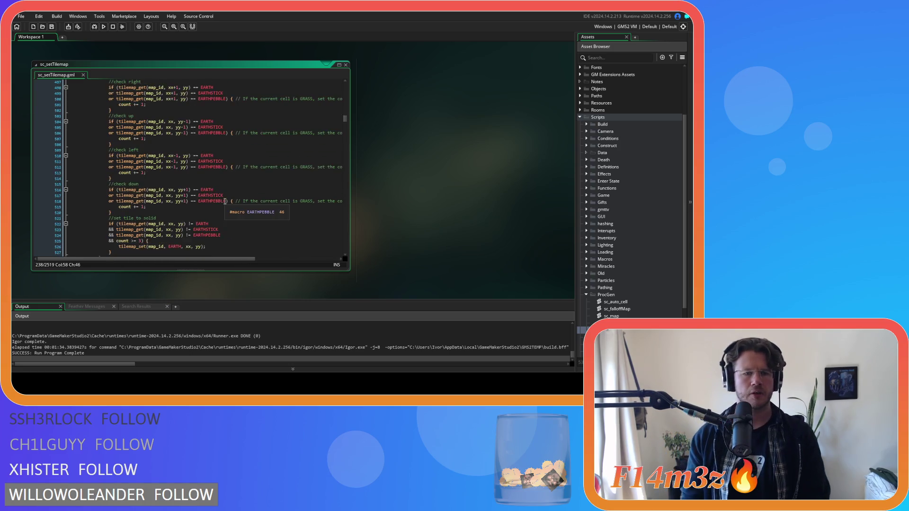
scroll(224, 201, "down", 16)
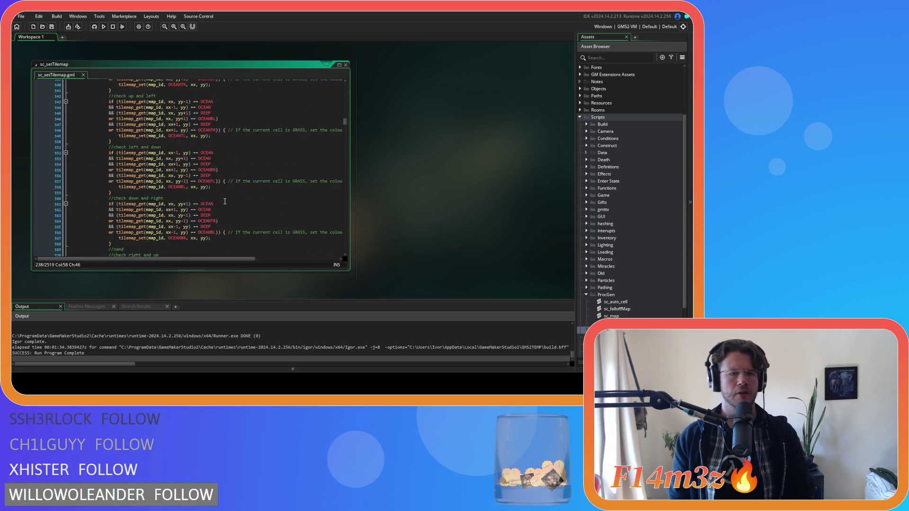
scroll(225, 201, "down", 20)
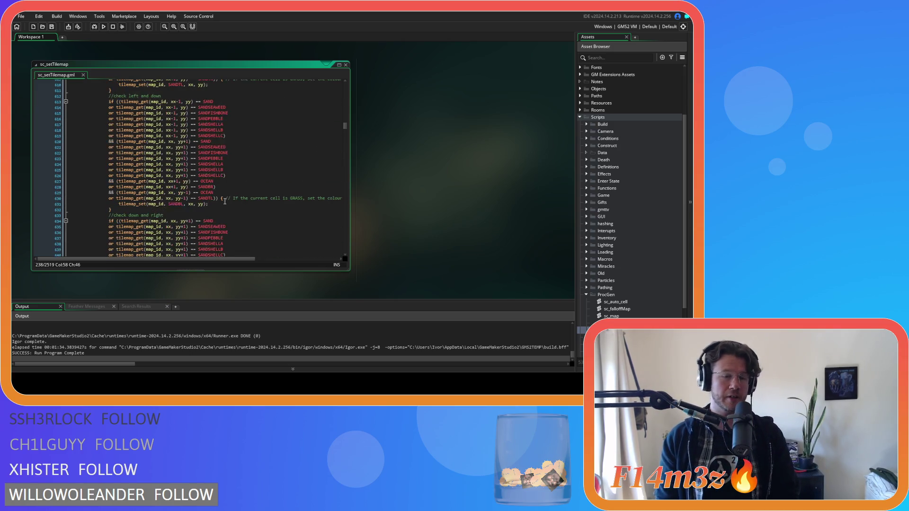
scroll(225, 201, "down", 12)
scroll(225, 201, "down", 20)
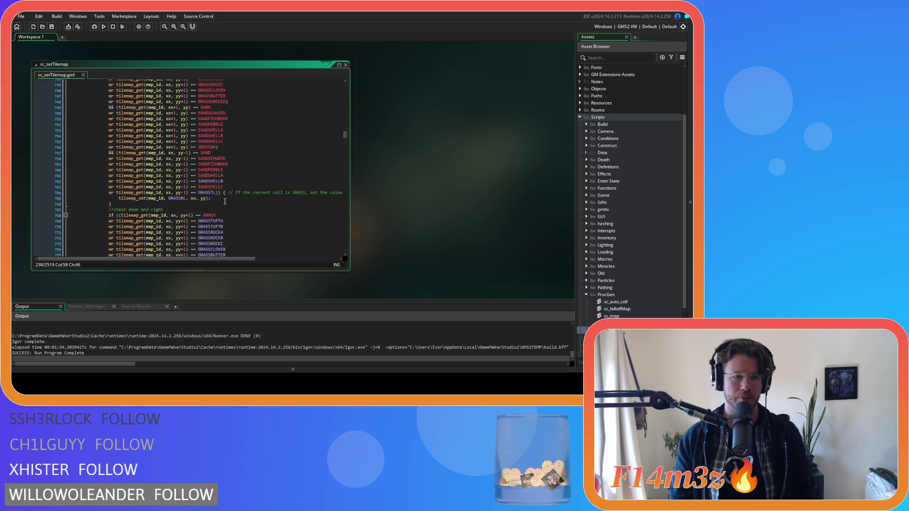
scroll(225, 201, "down", 6)
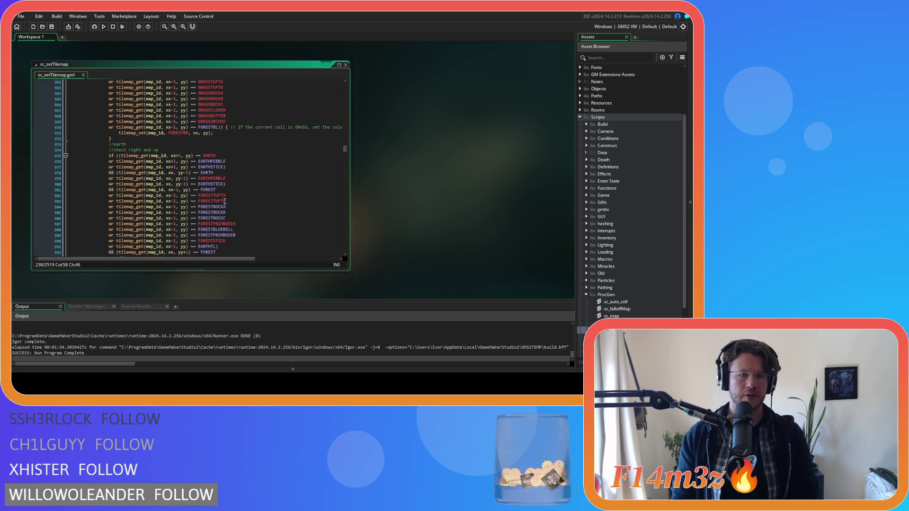
scroll(225, 201, "down", 17)
scroll(225, 201, "down", 20)
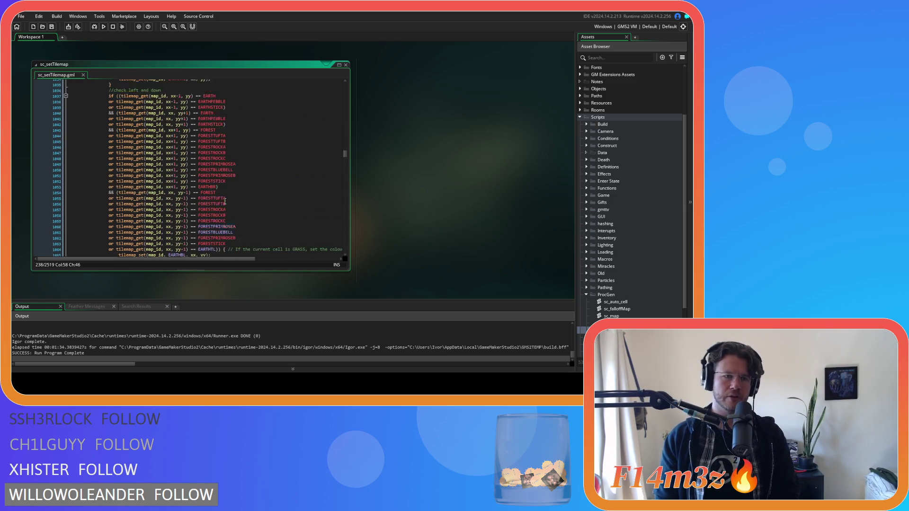
scroll(225, 201, "down", 12)
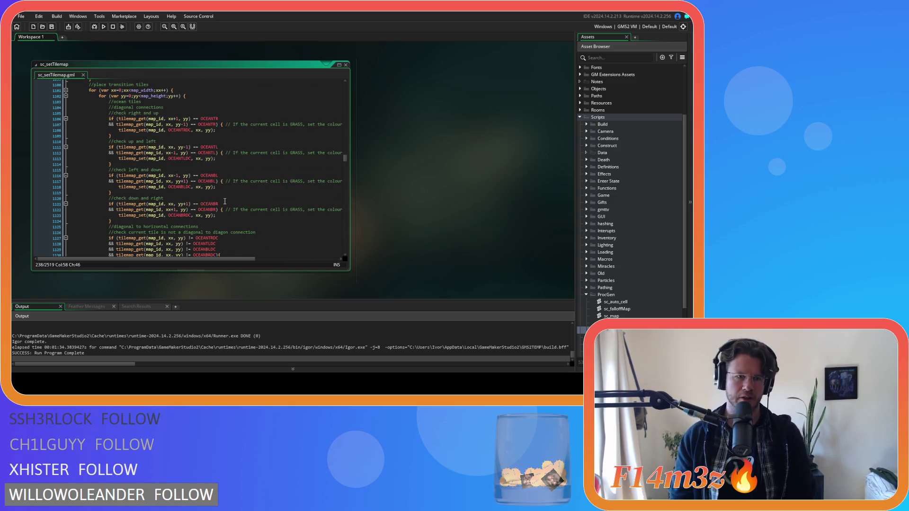
scroll(225, 201, "down", 18)
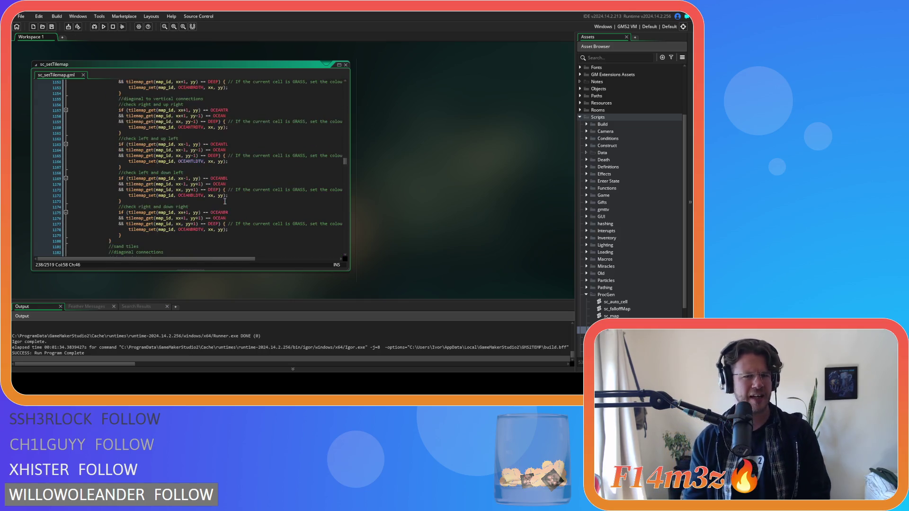
scroll(225, 201, "down", 18)
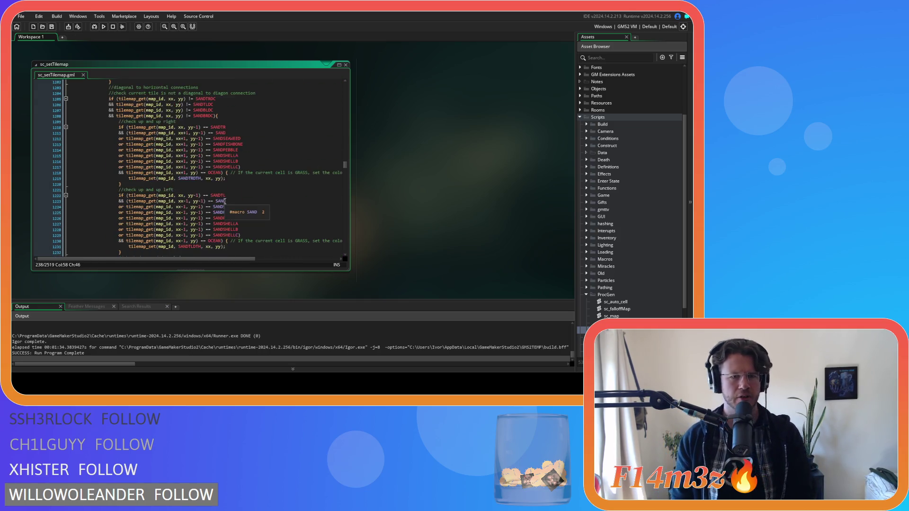
scroll(225, 201, "down", 20)
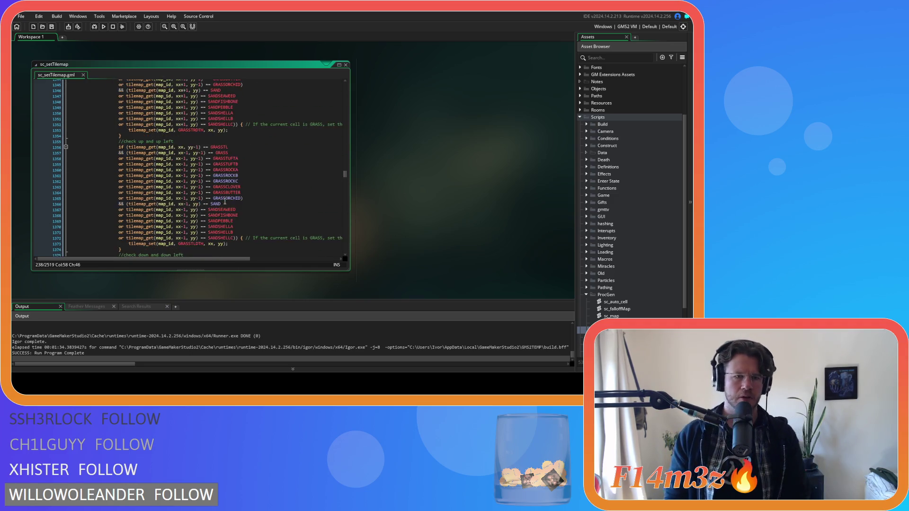
scroll(225, 201, "down", 20)
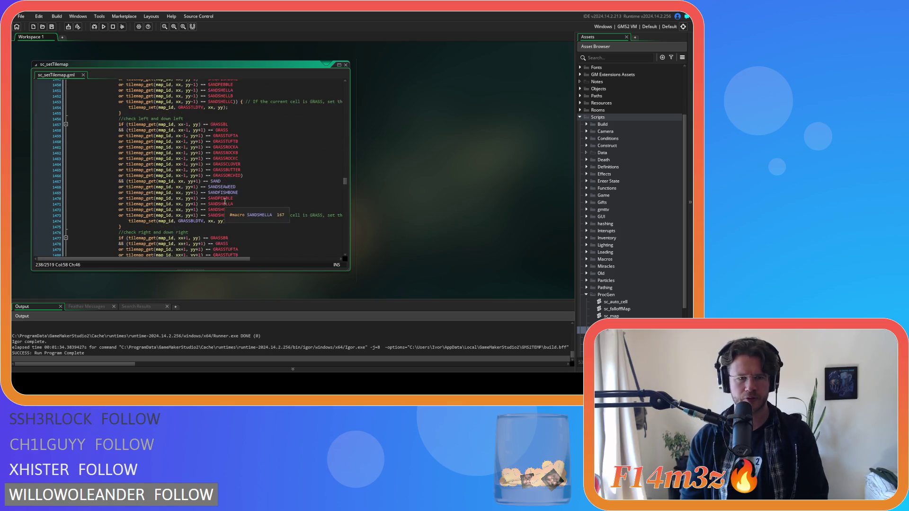
scroll(225, 201, "down", 20)
scroll(225, 201, "down", 13)
scroll(225, 201, "down", 20)
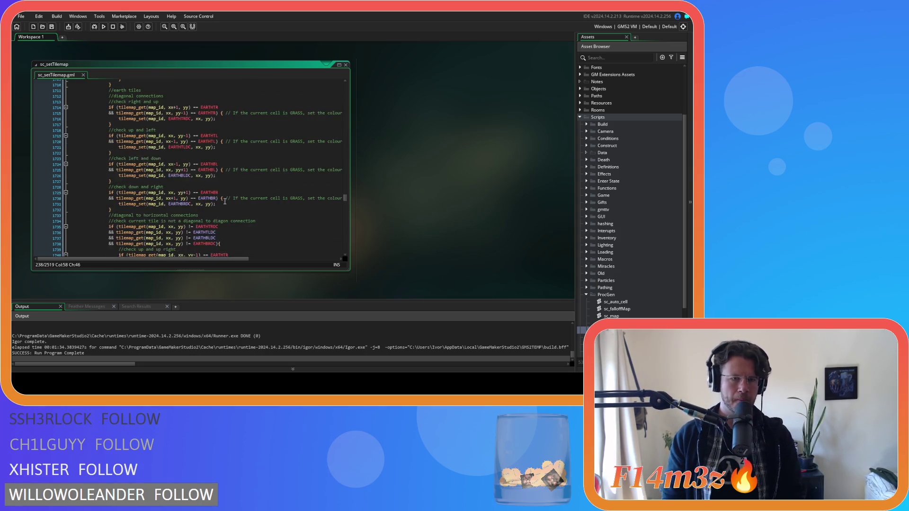
scroll(225, 201, "down", 20)
scroll(224, 201, "down", 20)
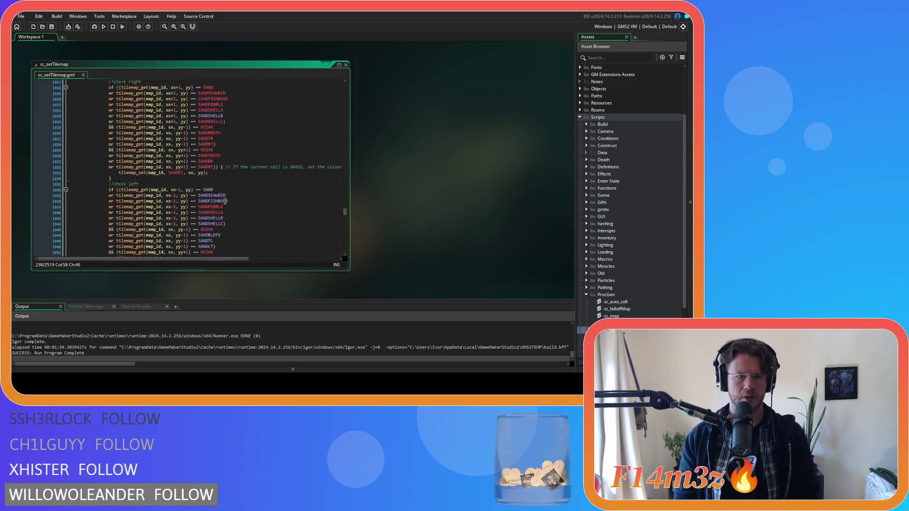
scroll(224, 201, "down", 20)
scroll(225, 201, "down", 7)
scroll(225, 201, "up", 8)
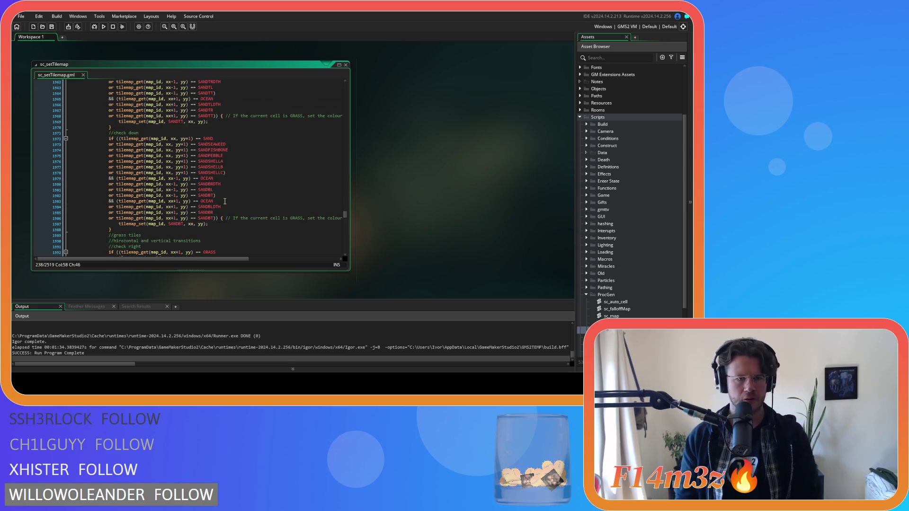
scroll(232, 197, "up", 20)
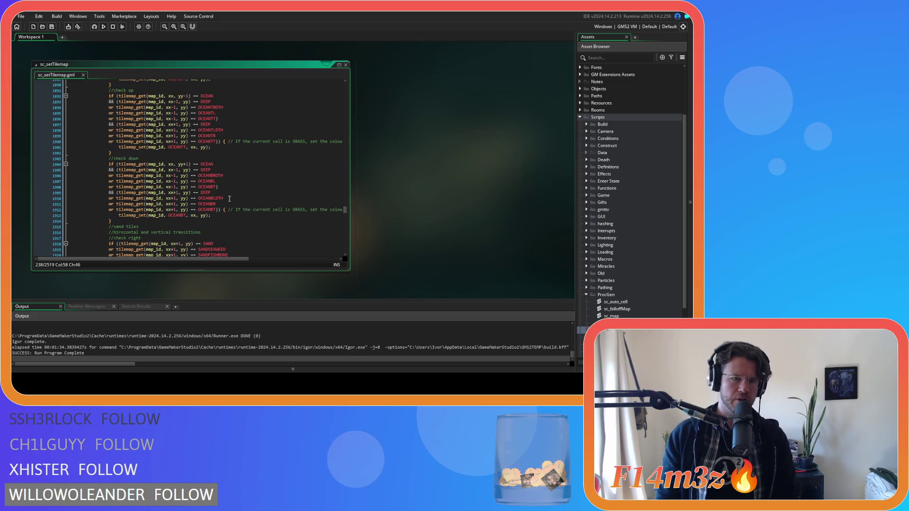
scroll(227, 201, "down", 20)
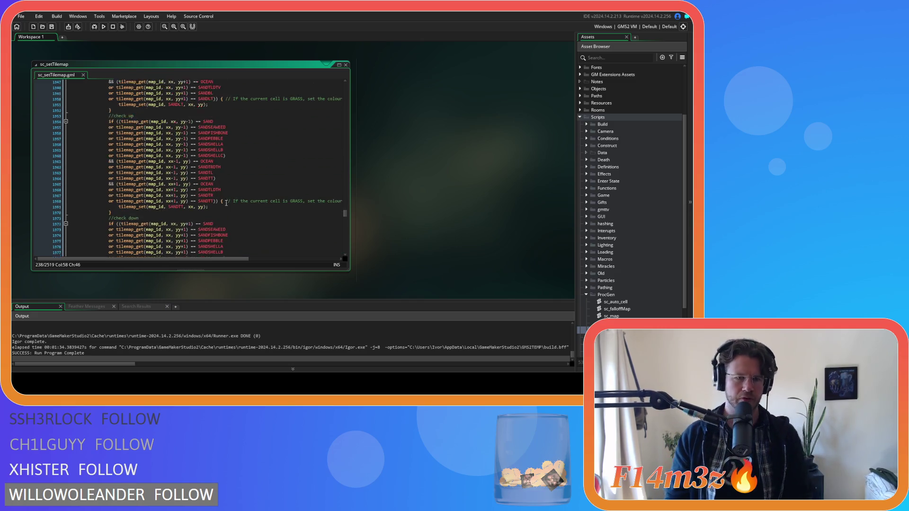
scroll(227, 203, "down", 12)
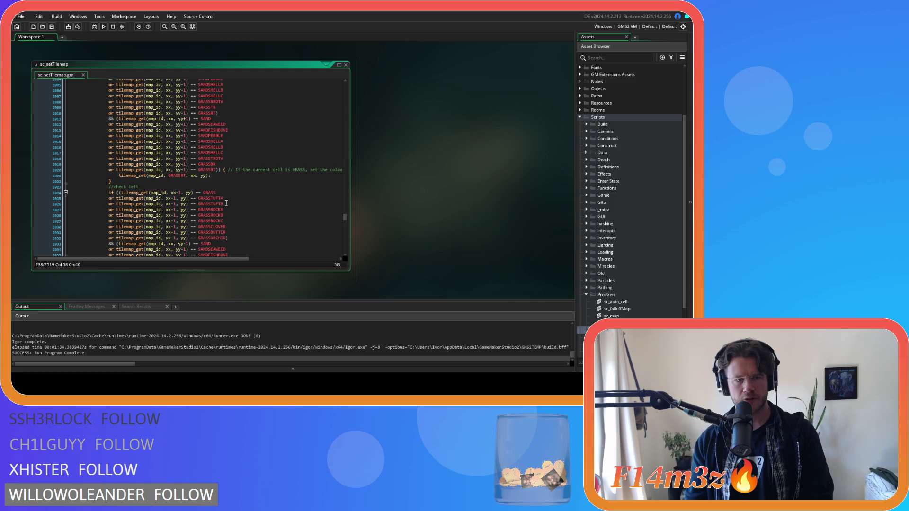
scroll(227, 203, "down", 18)
scroll(226, 203, "down", 17)
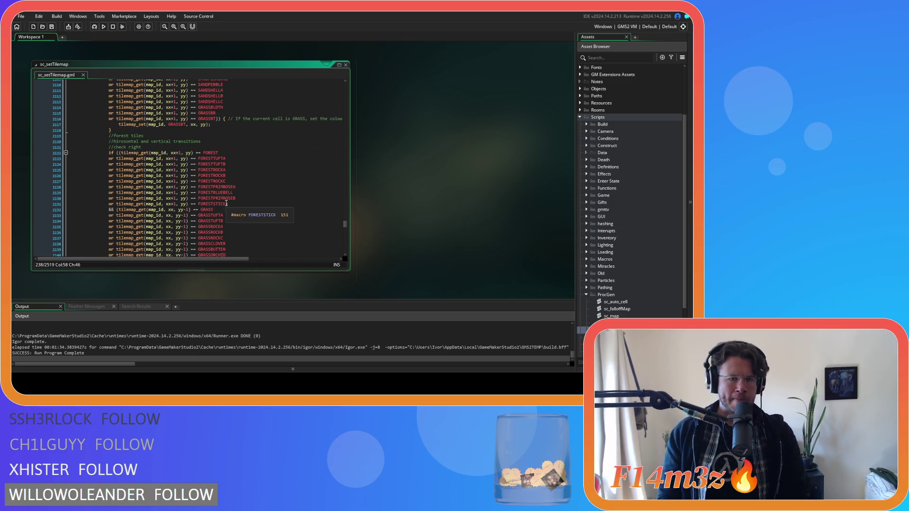
scroll(226, 203, "down", 20)
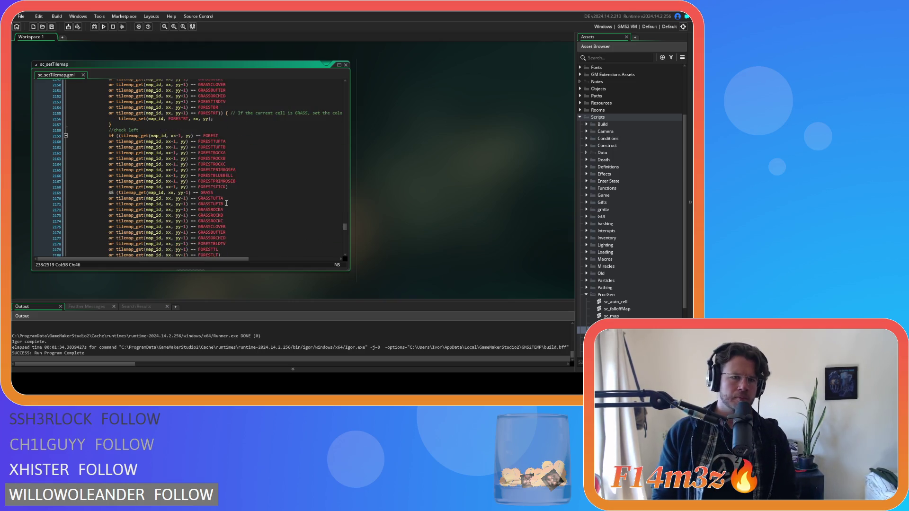
scroll(226, 203, "down", 20)
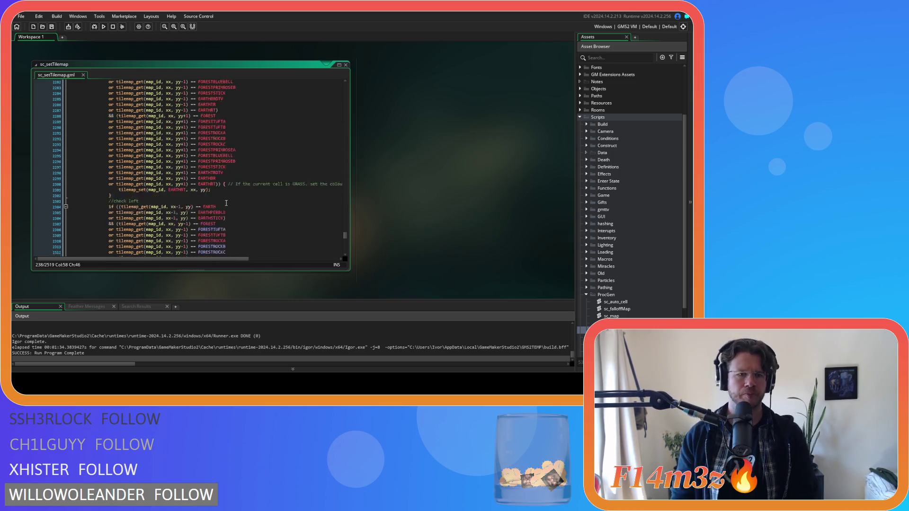
scroll(230, 205, "down", 20)
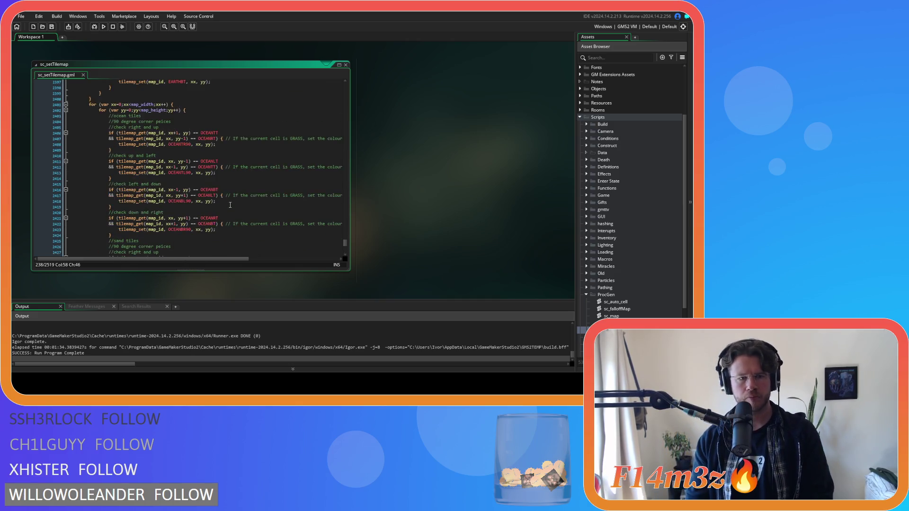
scroll(229, 204, "down", 20)
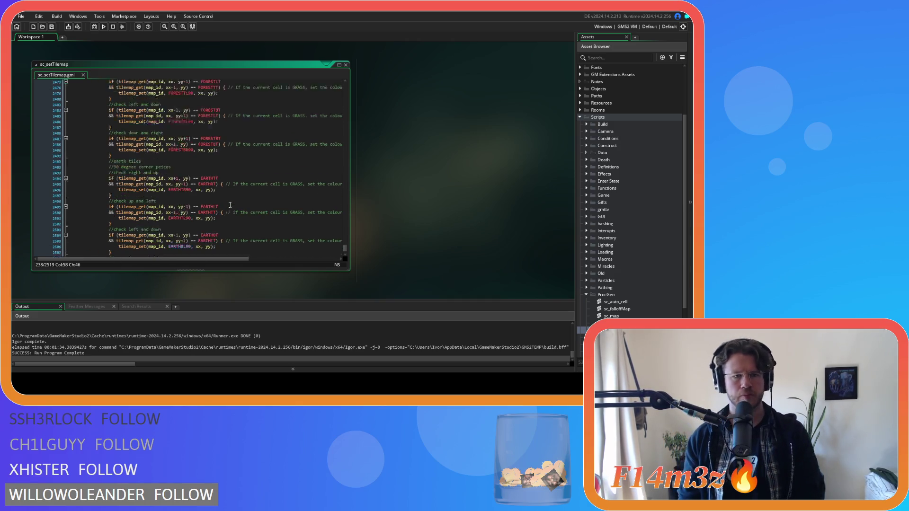
left_click(122, 27)
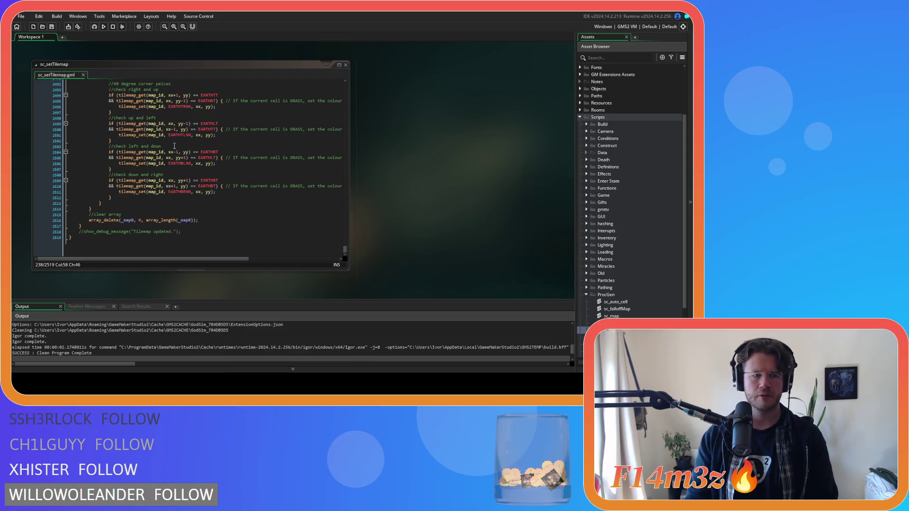
Return focus to the sc_setTilemap script and build and launch the game with F5.
left_click(192, 181)
key("F5")
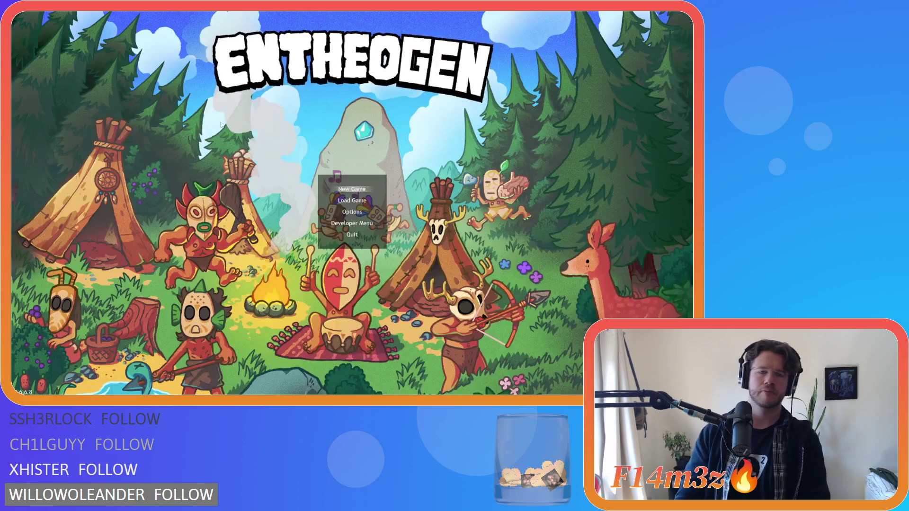
Generate a new world, dismiss the help overlay, and pan north to view the lakes and river.
key("Return")
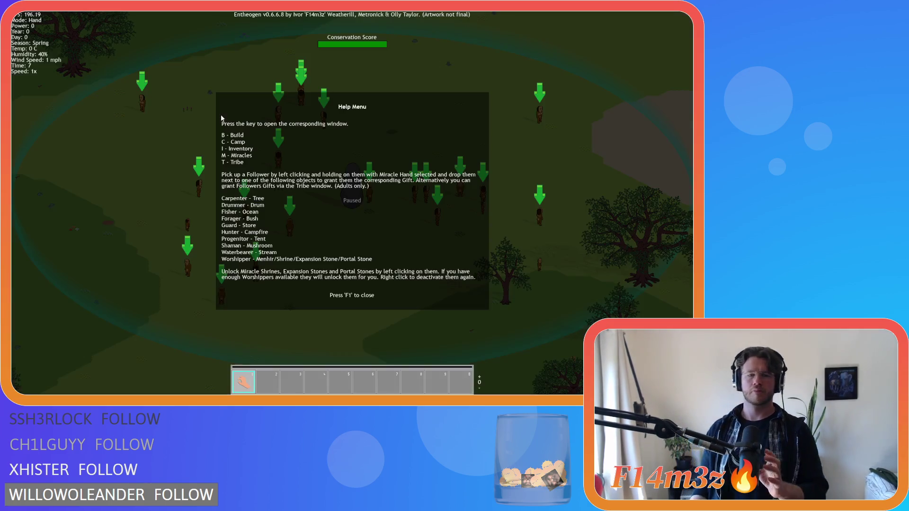
key("F1")
scroll(352, 153, "down", 3)
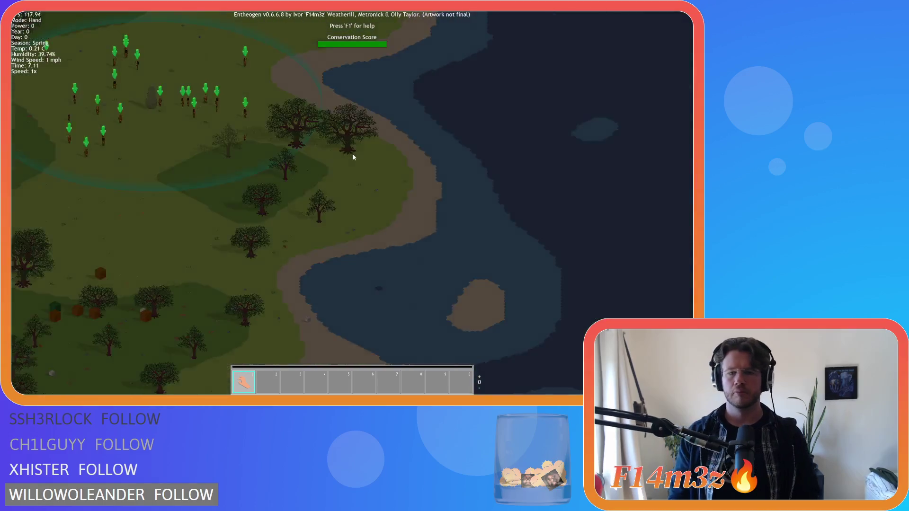
key("w")
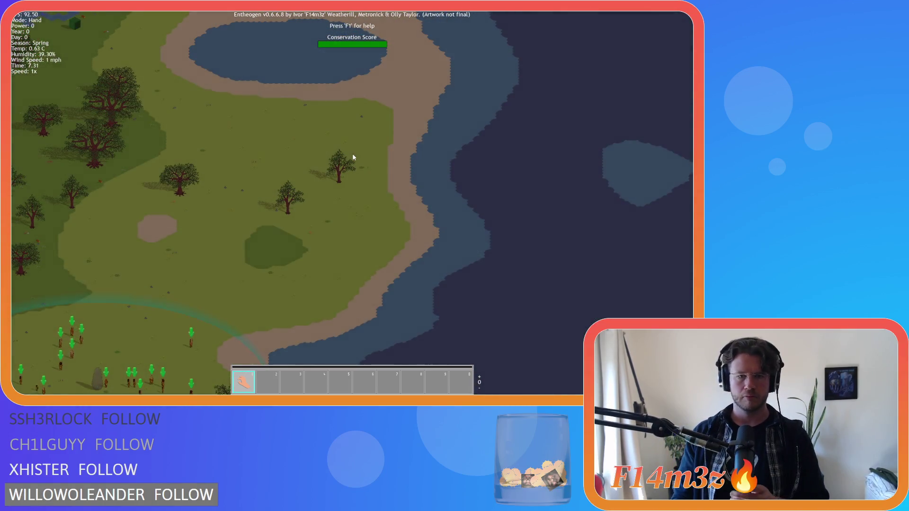
key("w")
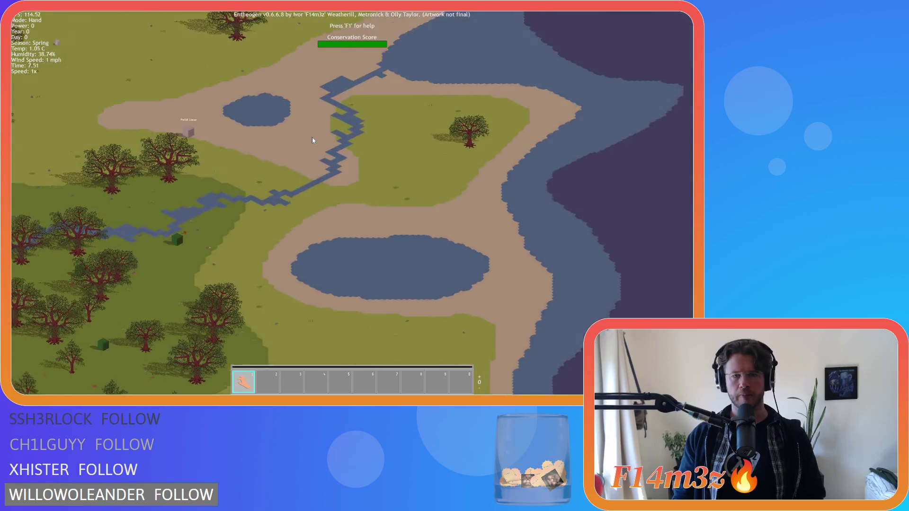
Quit Entheogen and return to the sc_setTilemap script in GameMaker.
key("Escape")
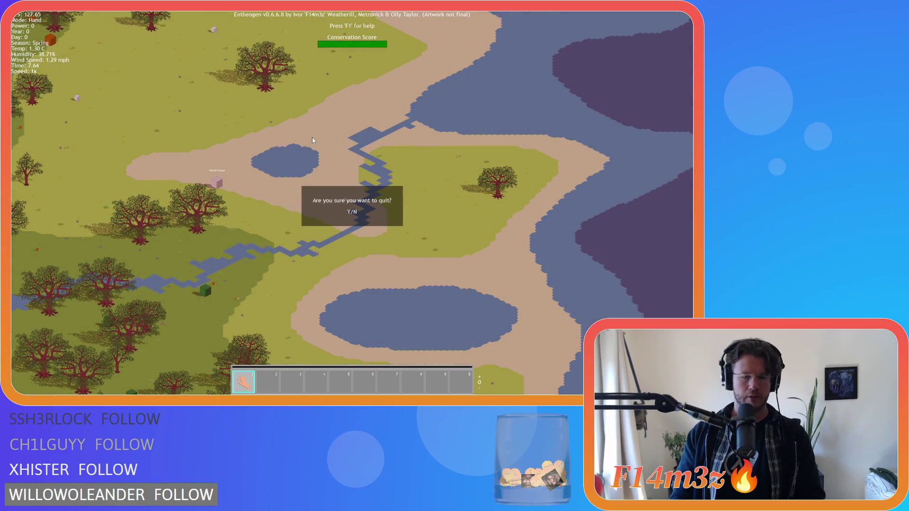
key("y")
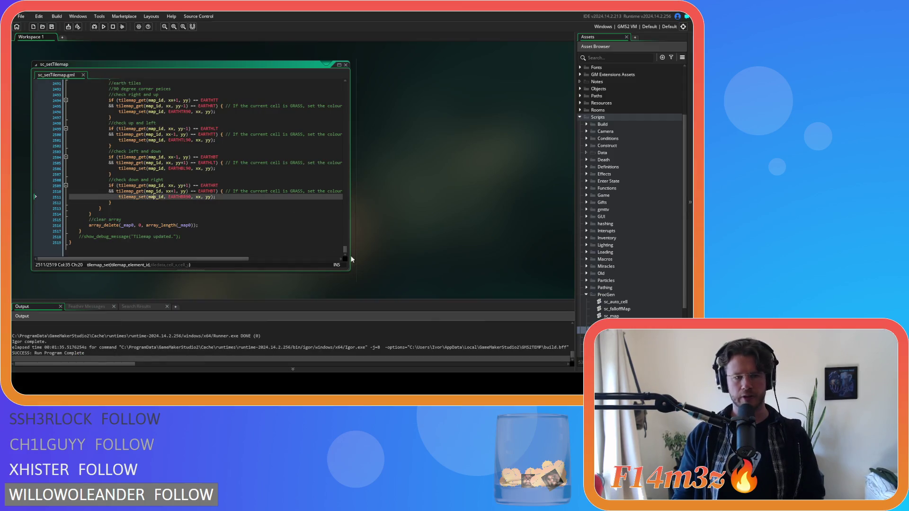
mouse_move(345, 245)
left_mouse_down()
mouse_move(323, 117)
mouse_move(328, 100)
left_mouse_up()
Comment out the sand one-cell gap-closing lines 231–243 and rebuild with F5.
scroll(329, 104, "up", 9)
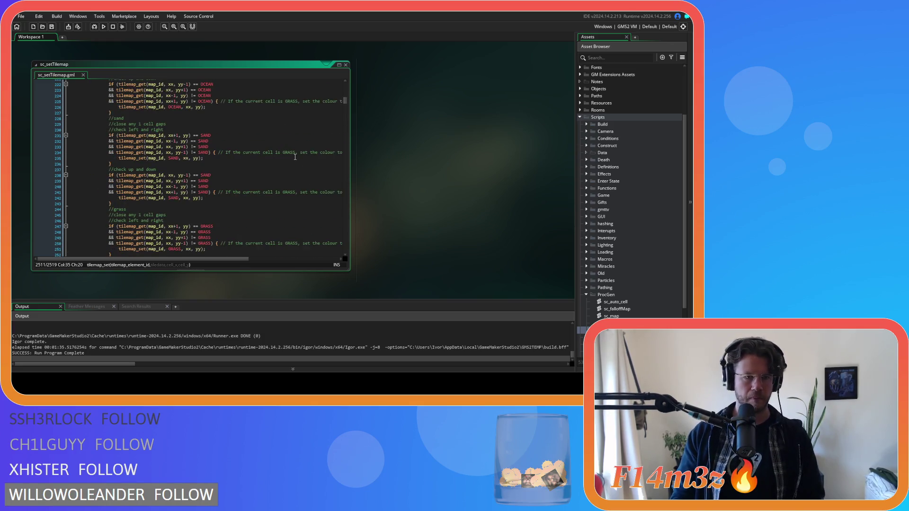
scroll(284, 161, "down", 2)
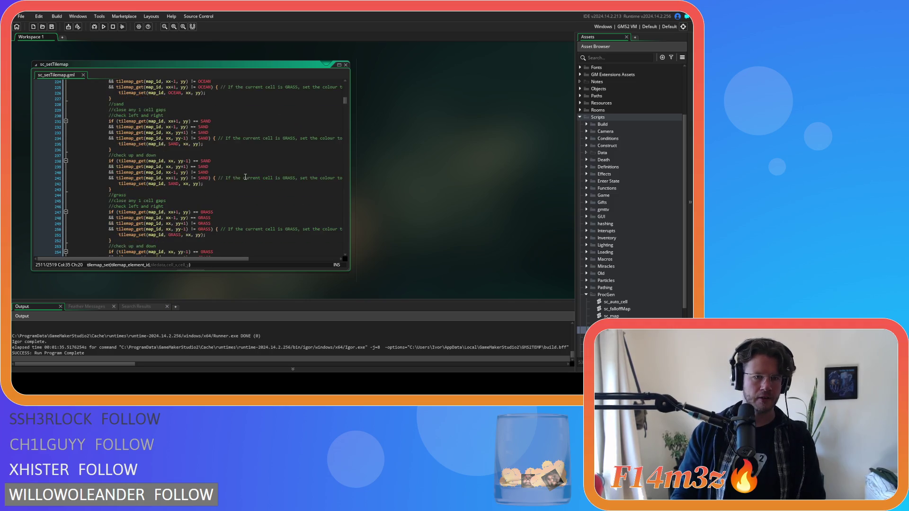
scroll(221, 183, "up", 3)
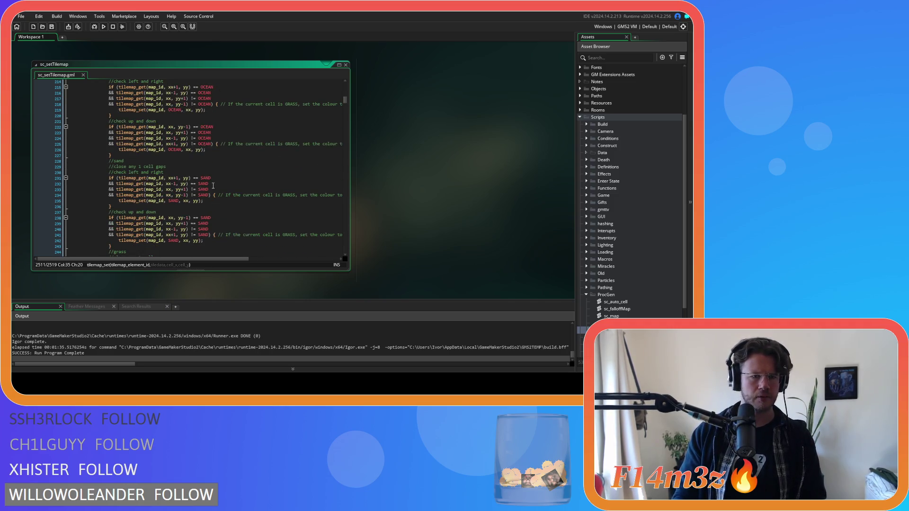
scroll(213, 185, "down", 1)
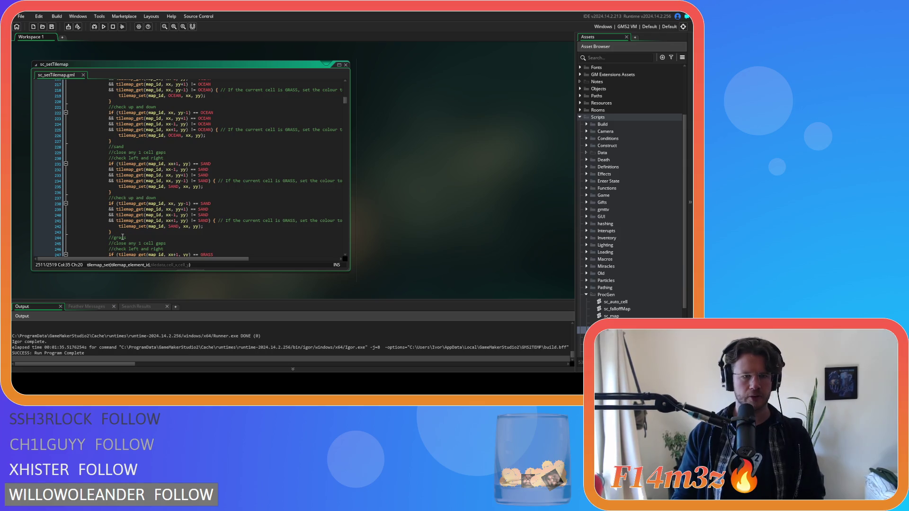
left_click_drag(122, 234, 110, 164)
scroll(141, 181, "up", 4)
scroll(223, 180, "down", 20)
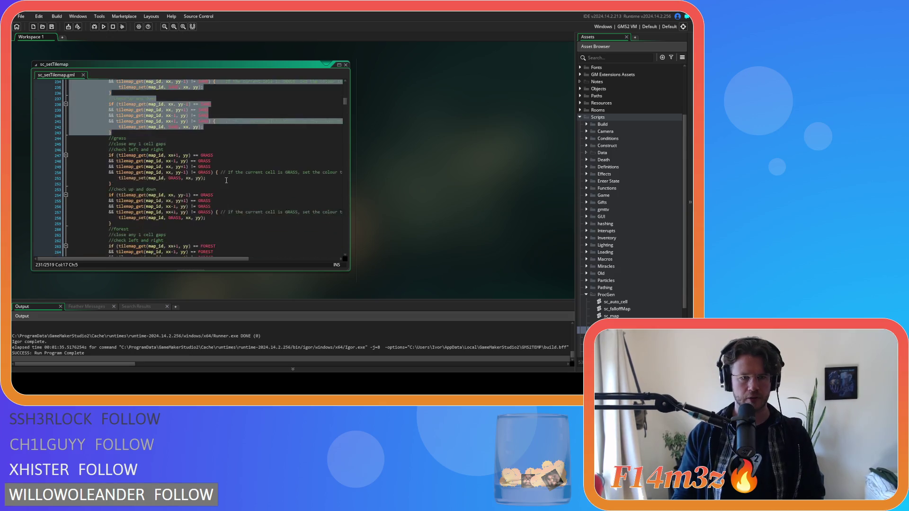
scroll(227, 180, "up", 17)
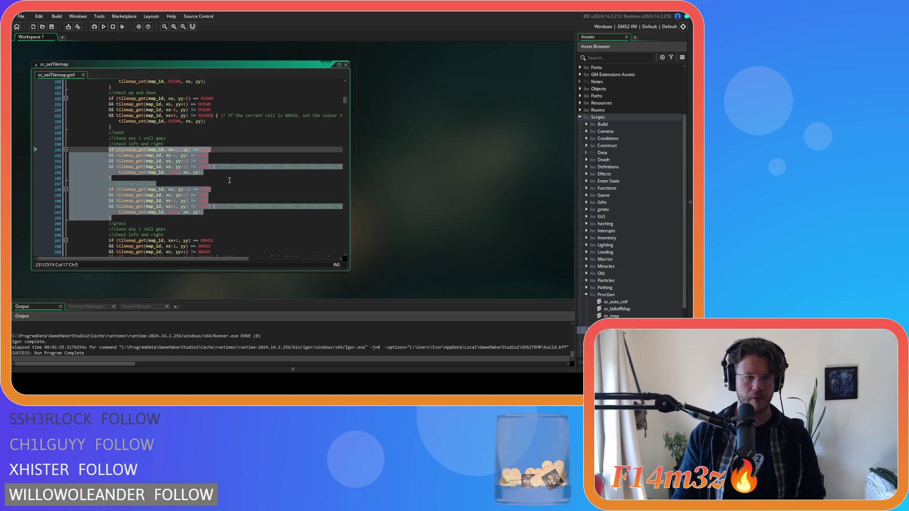
key("ctrl+k")
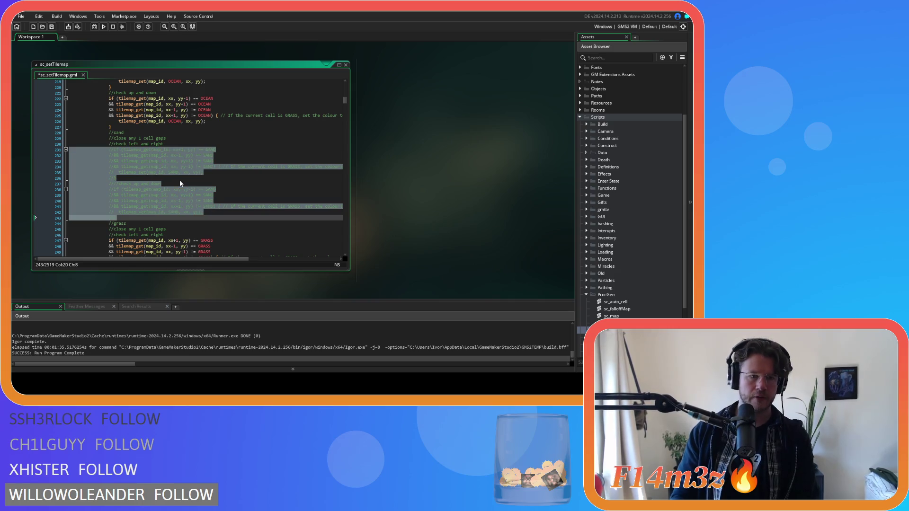
key("F5")
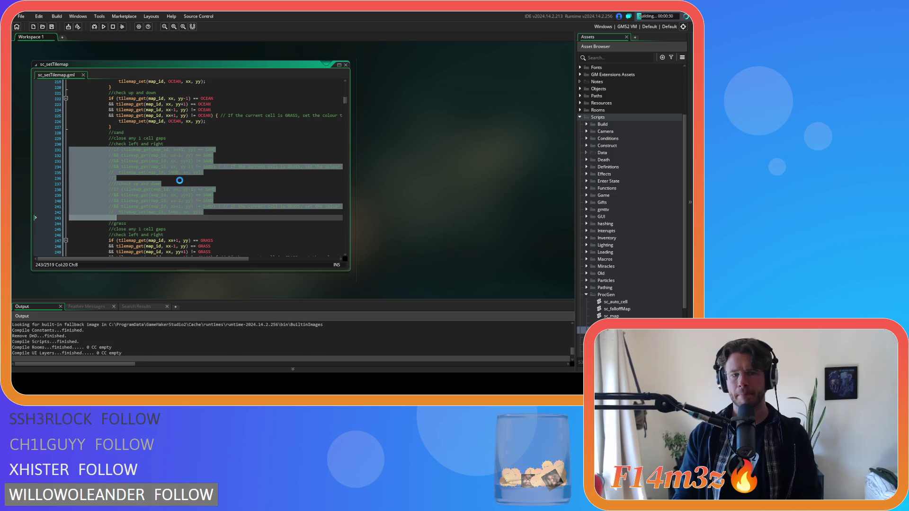
Finish the test run, then uncomment the sand gap-closing lines again.
scroll(195, 185, "down", 2)
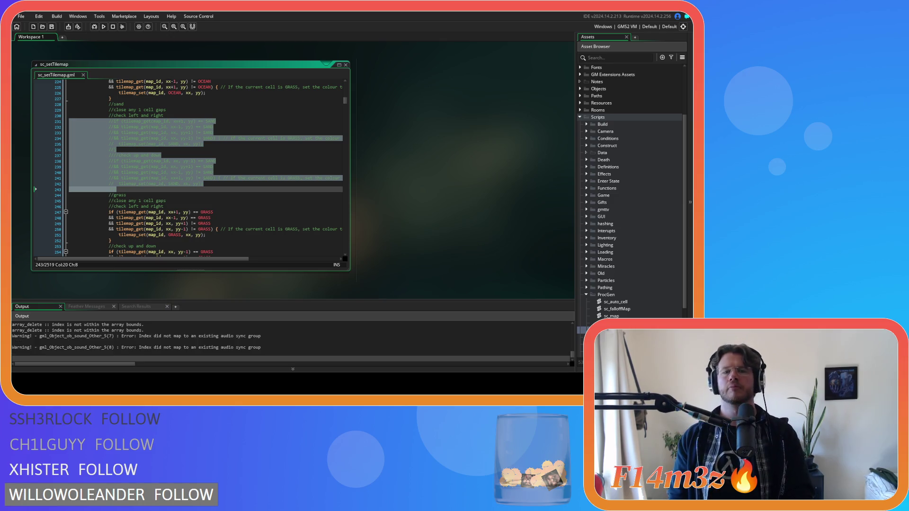
key("ctrl+shift+k")
Disable tilemap_set(map_id, SAND, xx, yy) on line 362 and rebuild with F5.
scroll(282, 167, "down", 3)
scroll(283, 167, "down", 20)
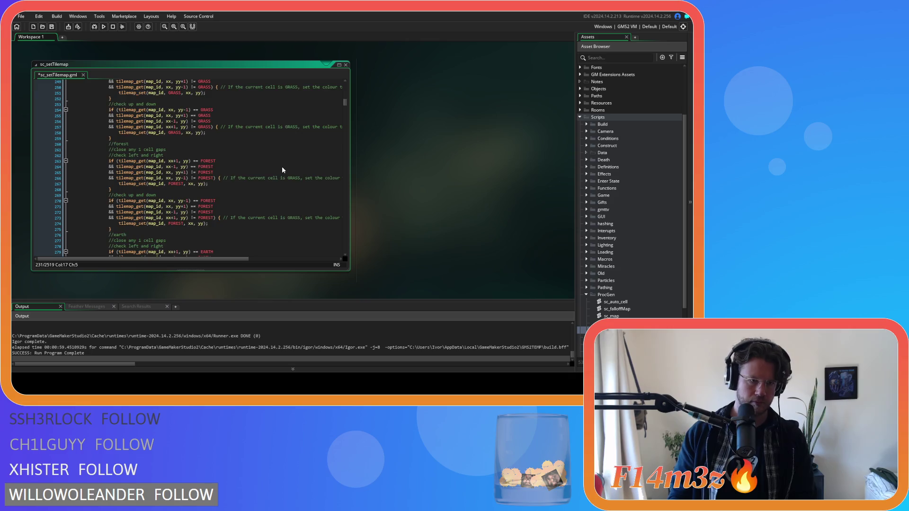
scroll(282, 168, "down", 12)
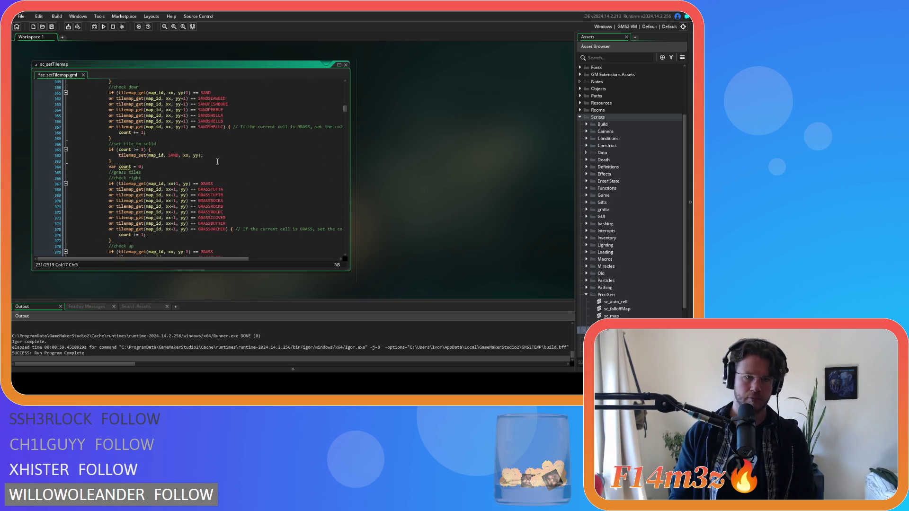
left_click(215, 157)
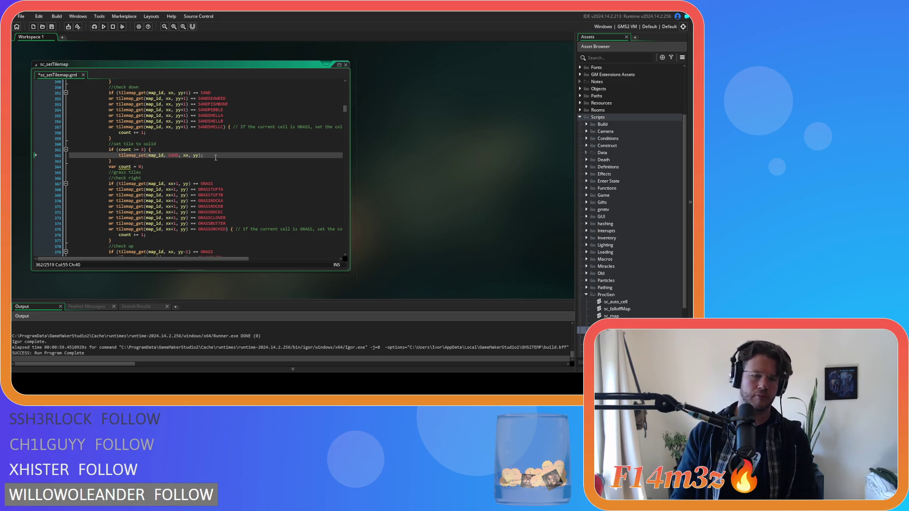
key("F5")
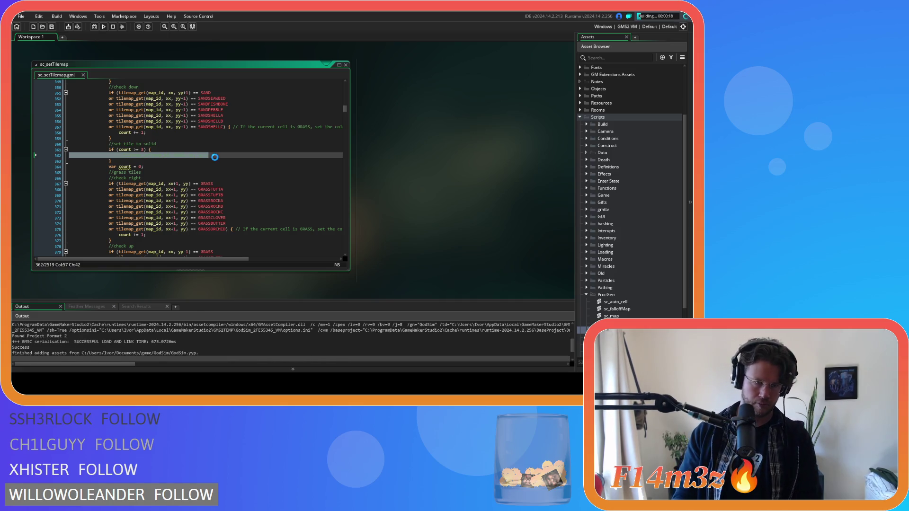
Let the rebuilt game launch, pan over the coastline, and ask to quit.
scroll(214, 156, "down", 18)
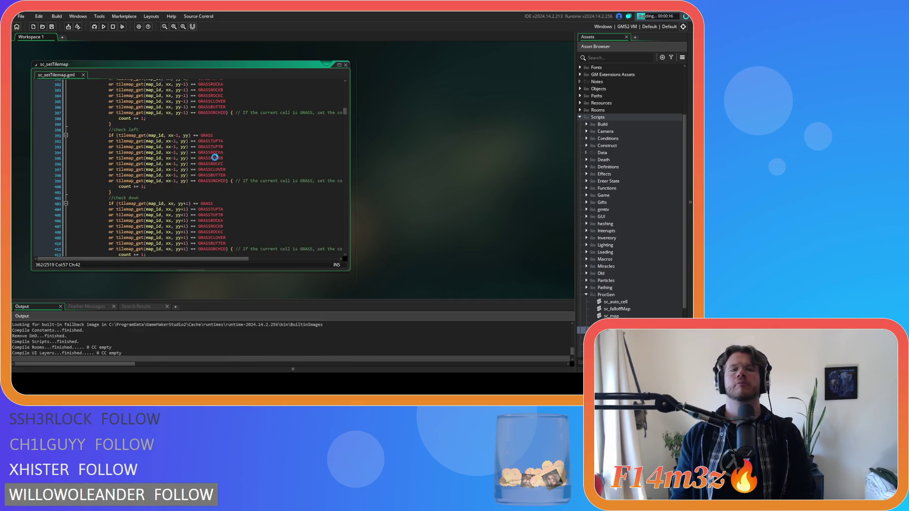
scroll(214, 157, "up", 19)
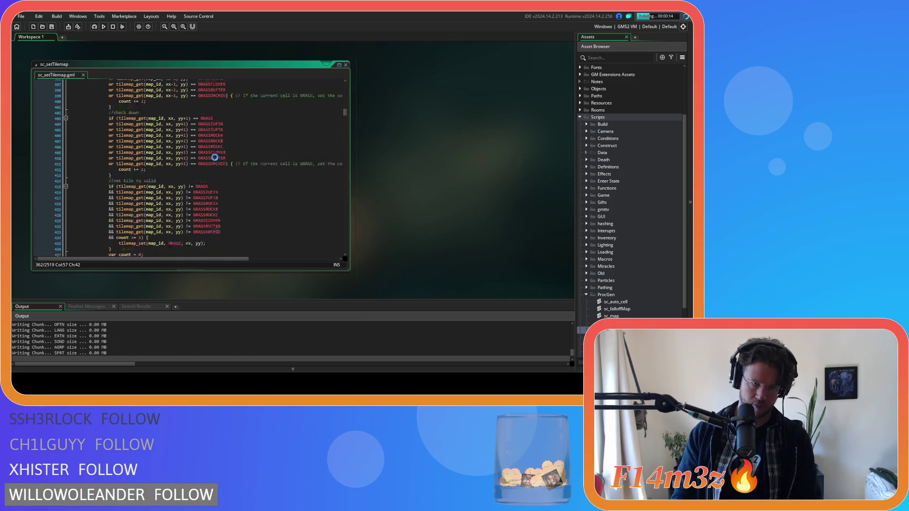
scroll(216, 164, "up", 3)
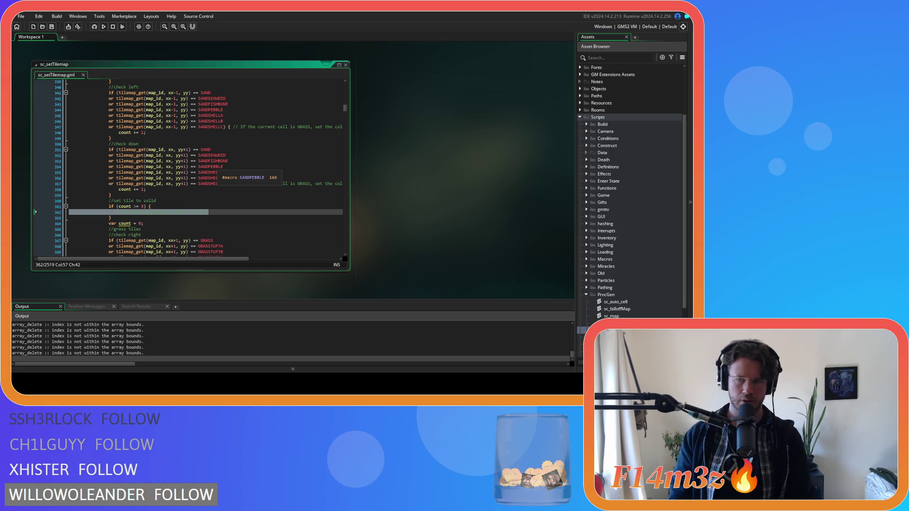
key("alt+Tab")
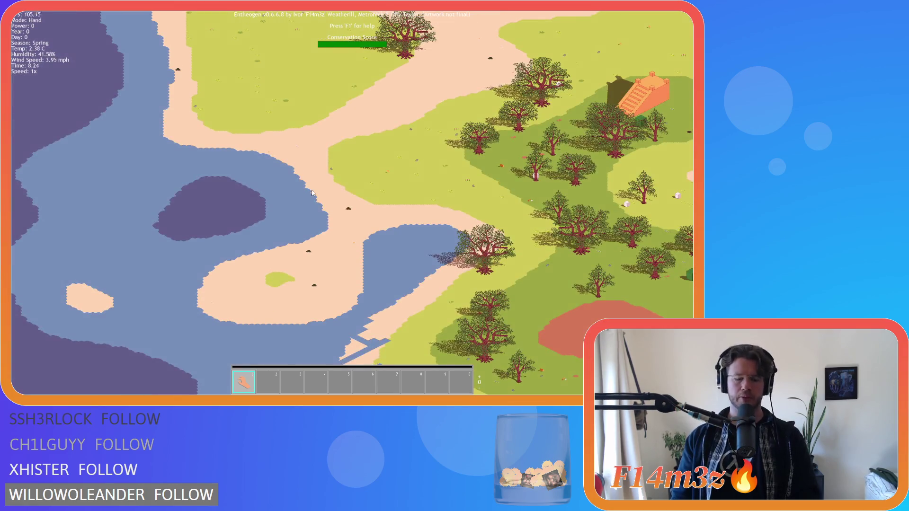
key("Escape")
Confirm quitting the game and scroll through sc_setTilemap's neighbour checks.
key("y")
scroll(256, 194, "down", 3)
scroll(256, 193, "down", 2)
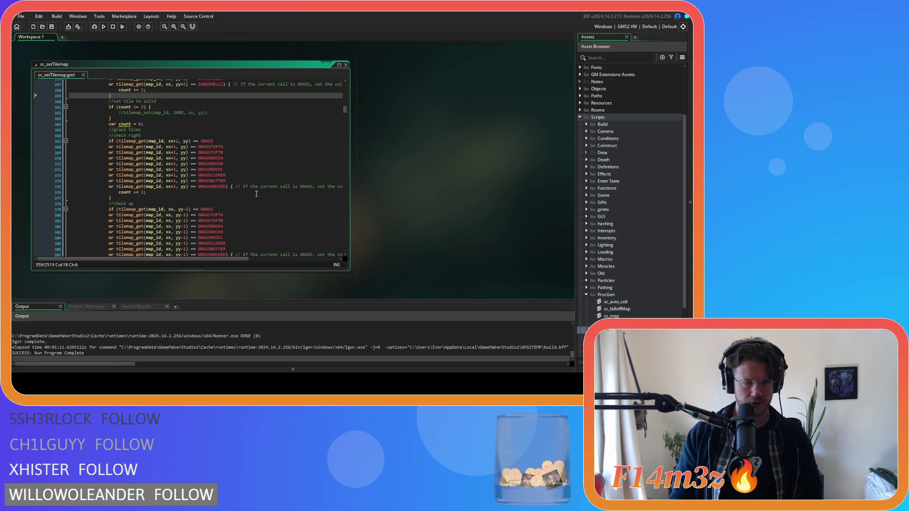
scroll(256, 193, "up", 5)
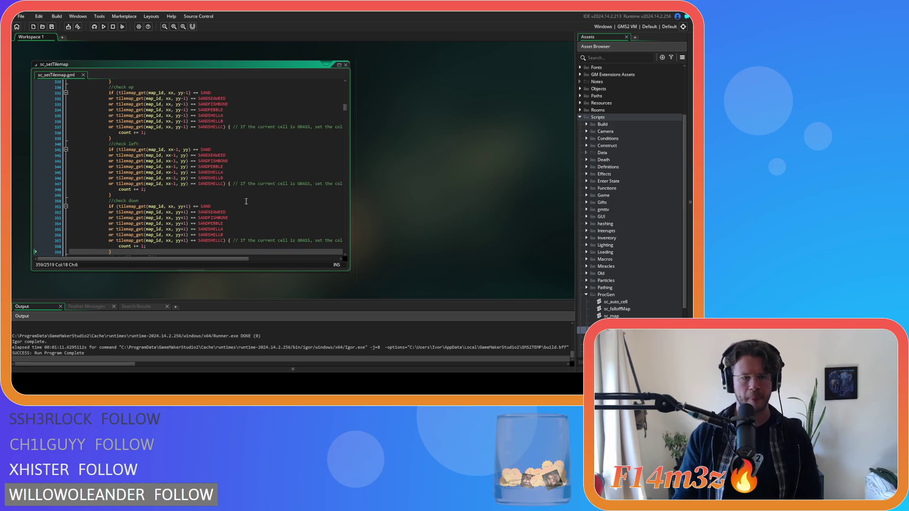
scroll(243, 199, "down", 7)
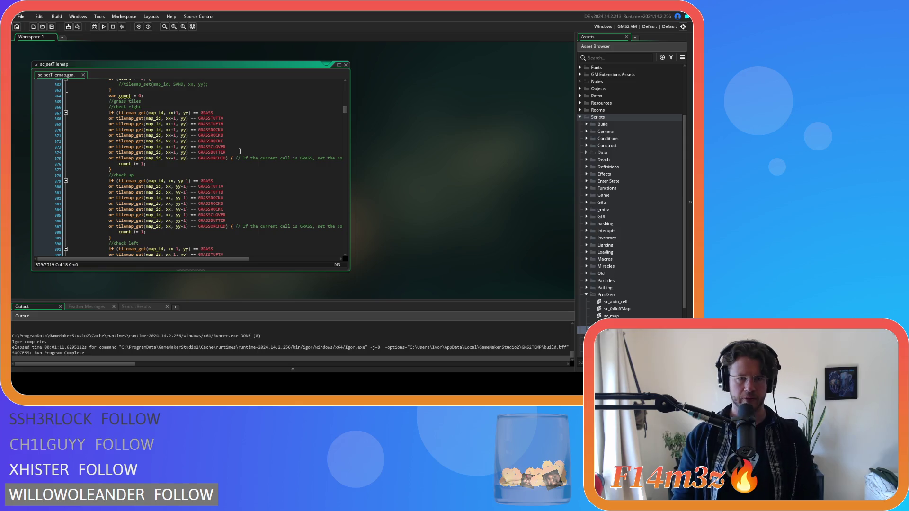
scroll(241, 145, "up", 8)
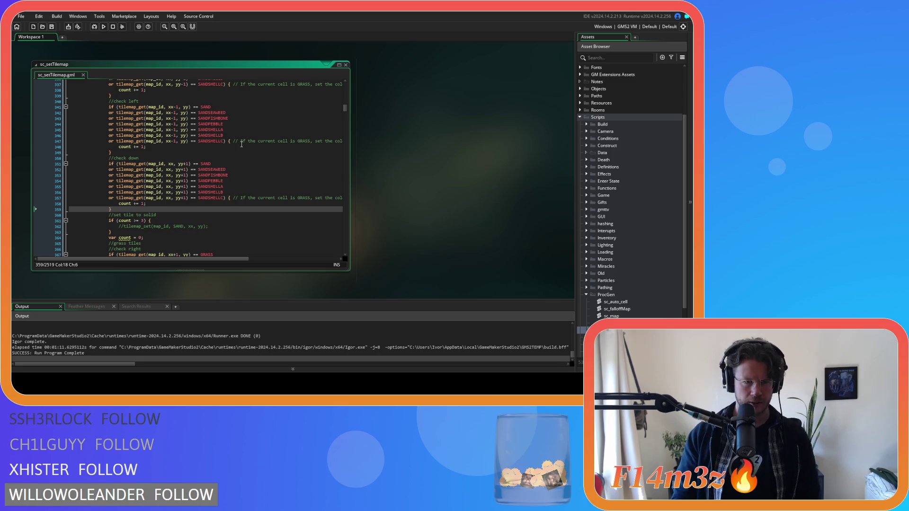
scroll(241, 144, "down", 9)
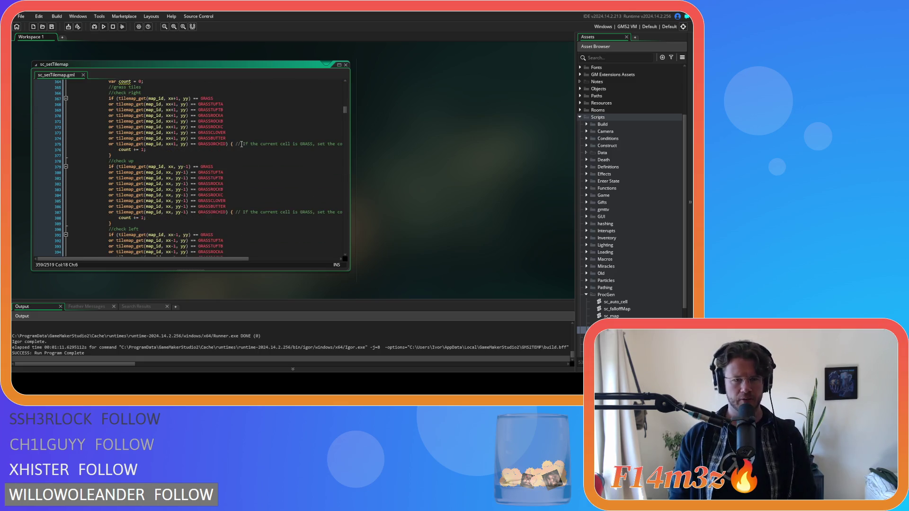
scroll(241, 144, "down", 3)
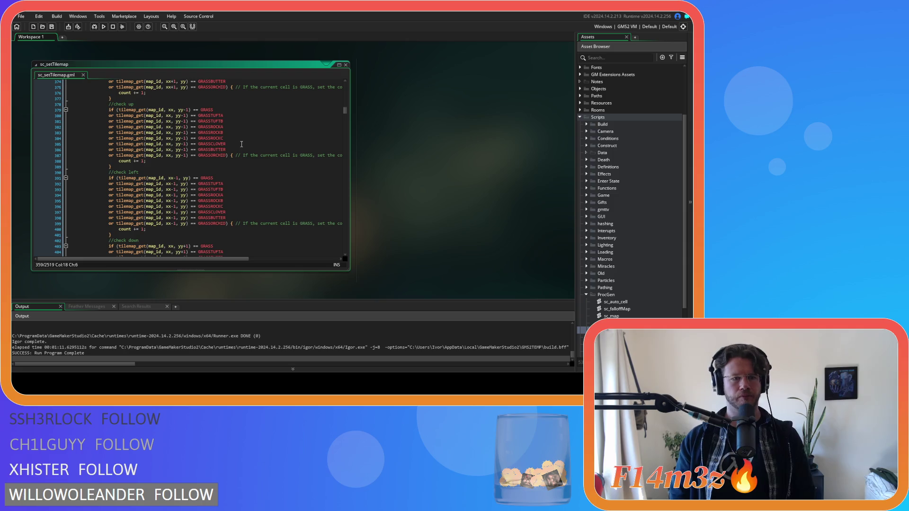
scroll(241, 144, "down", 7)
scroll(242, 145, "down", 4)
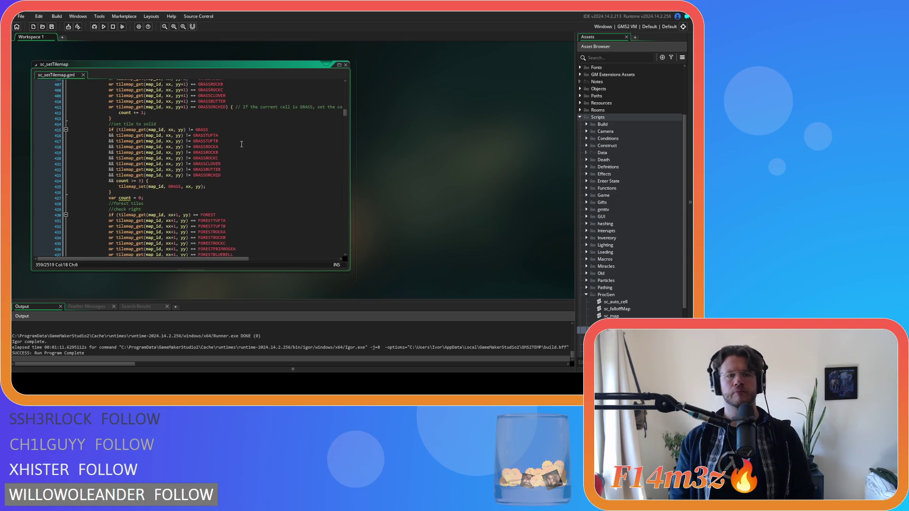
scroll(203, 187, "up", 3)
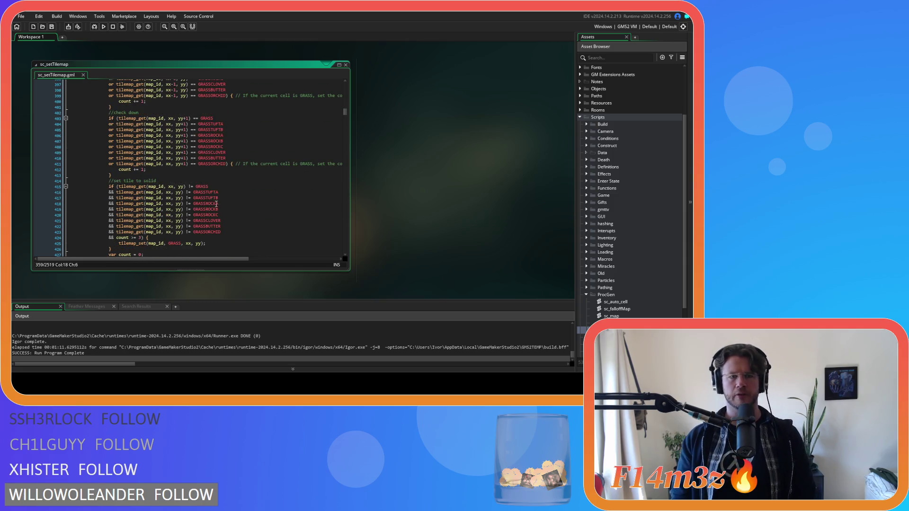
scroll(245, 204, "down", 3)
Inspect the tilemap_get call in the grass solidify check on line 421.
left_click(206, 180)
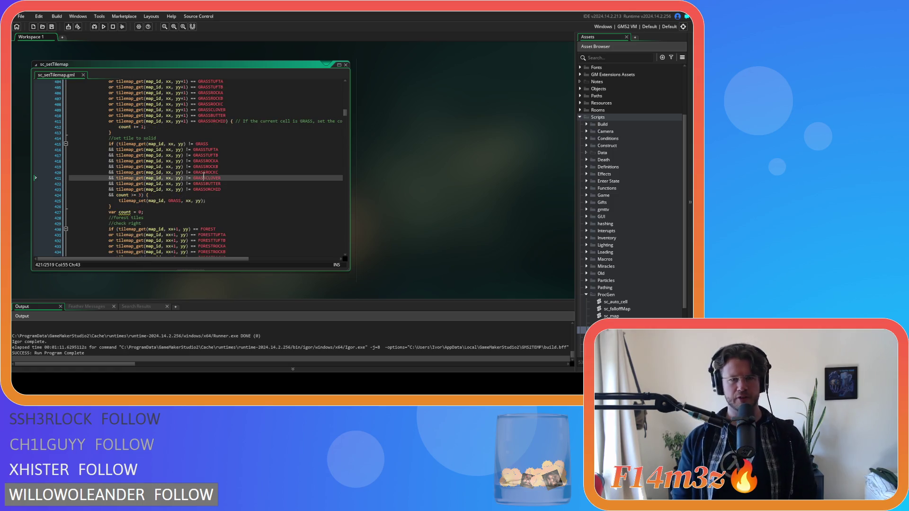
scroll(204, 176, "up", 1)
scroll(204, 175, "up", 1)
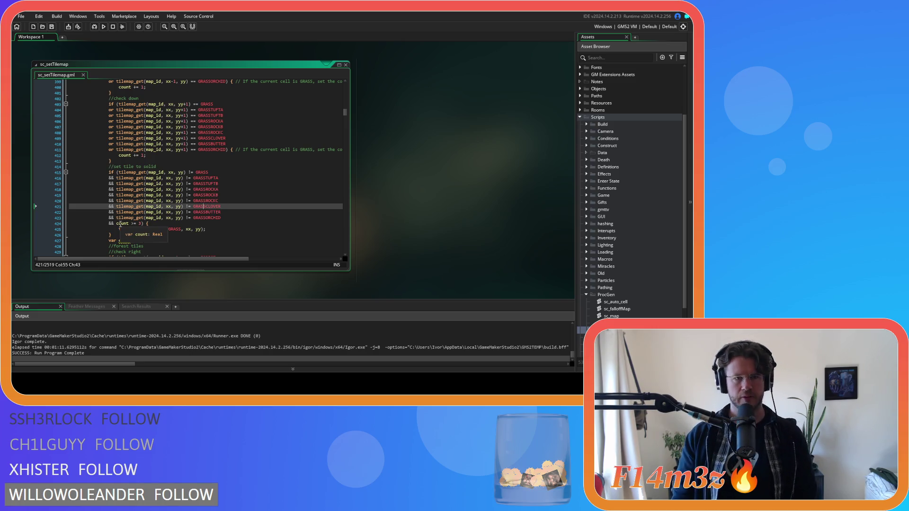
left_click(167, 206)
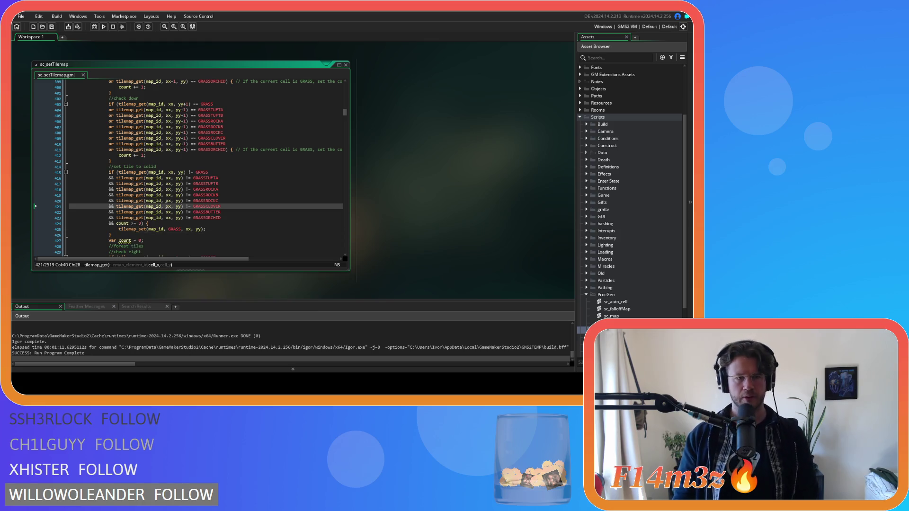
scroll(208, 194, "up", 18)
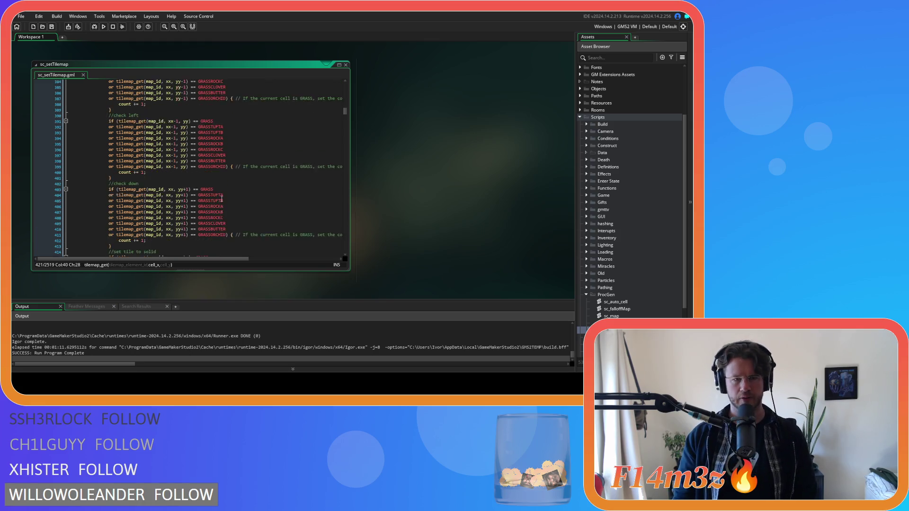
scroll(223, 199, "up", 2)
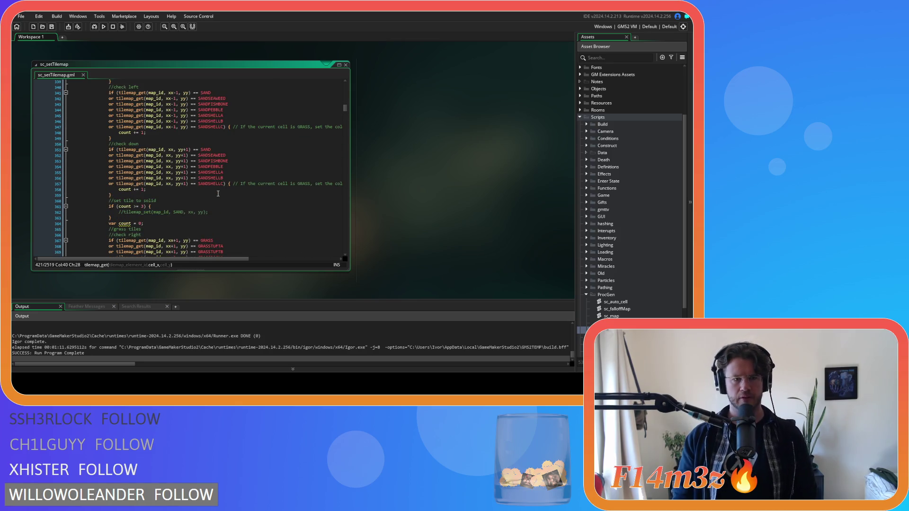
Review the SANDFISHBONE and SANDPEBBLE checks and count >= 3 threshold, then select lines 351–357.
left_click(183, 206)
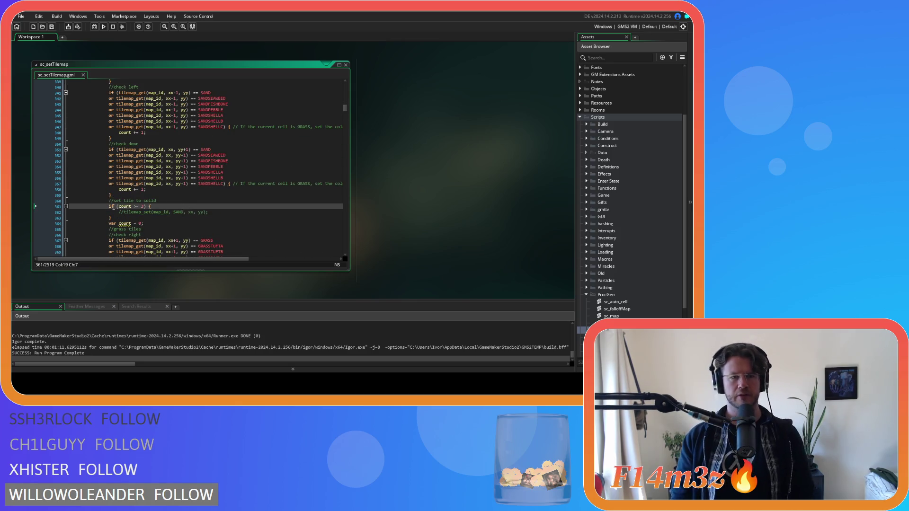
left_click(193, 161)
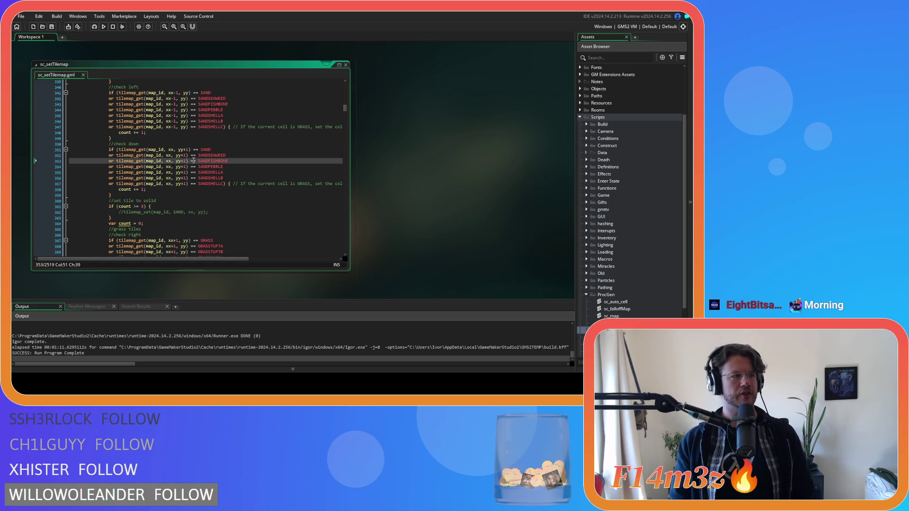
left_click(213, 167)
scroll(199, 190, "up", 8)
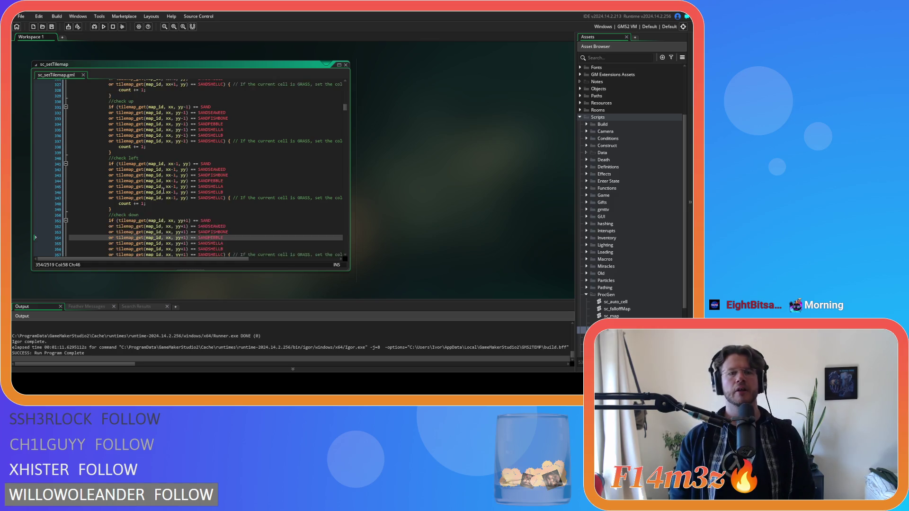
scroll(210, 189, "down", 10)
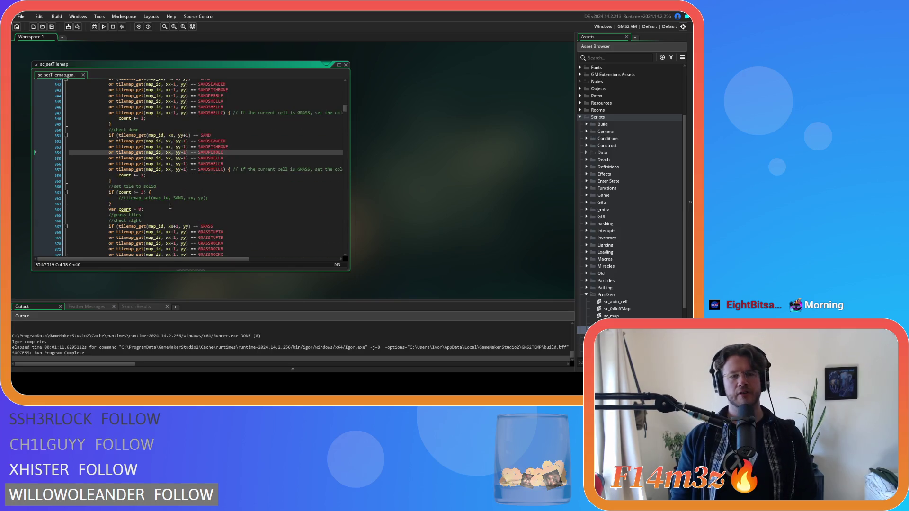
left_click(141, 178)
scroll(210, 206, "down", 20)
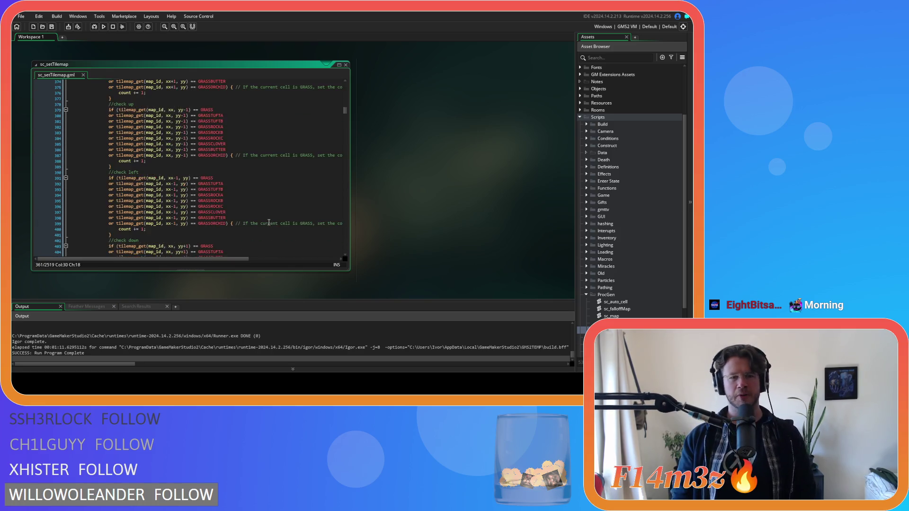
scroll(252, 209, "up", 20)
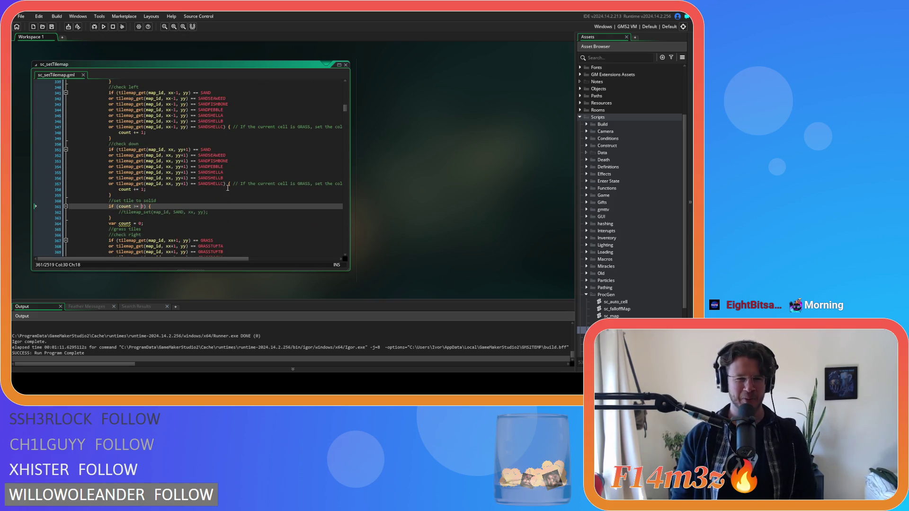
left_click_drag(227, 187, 120, 151)
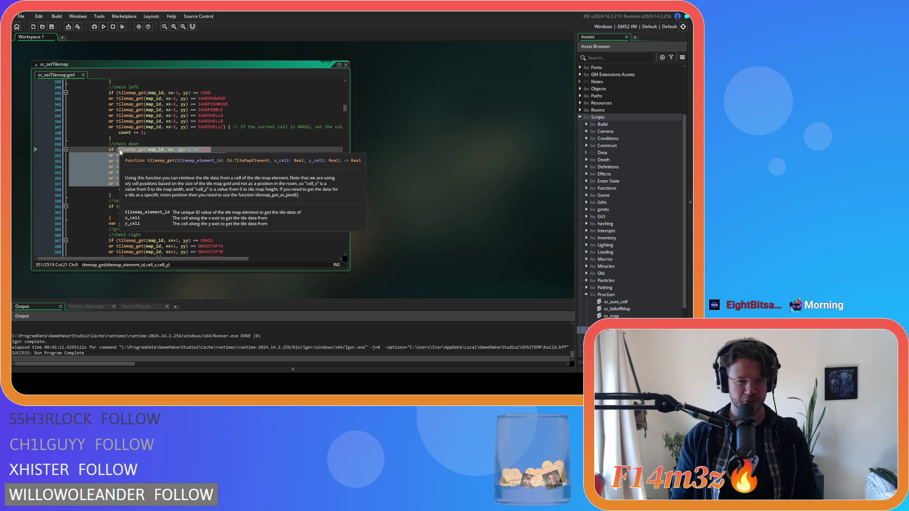
right_click(154, 161)
scroll(224, 223, "down", 5)
scroll(223, 223, "down", 18)
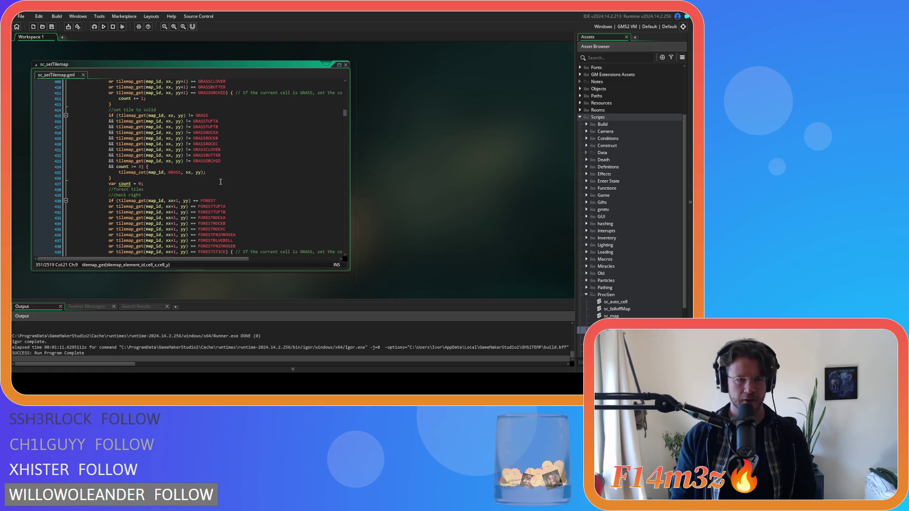
mouse_move(207, 116)
mouse_move(204, 150)
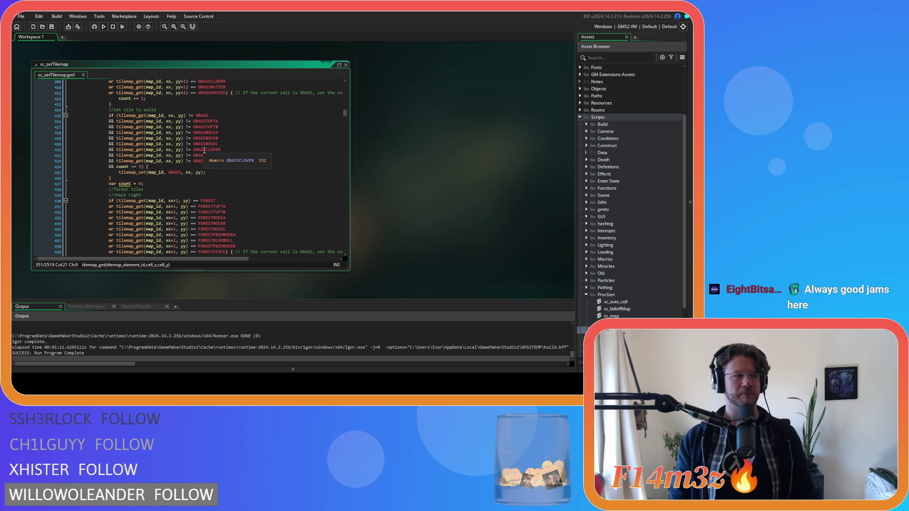
scroll(203, 150, "up", 9)
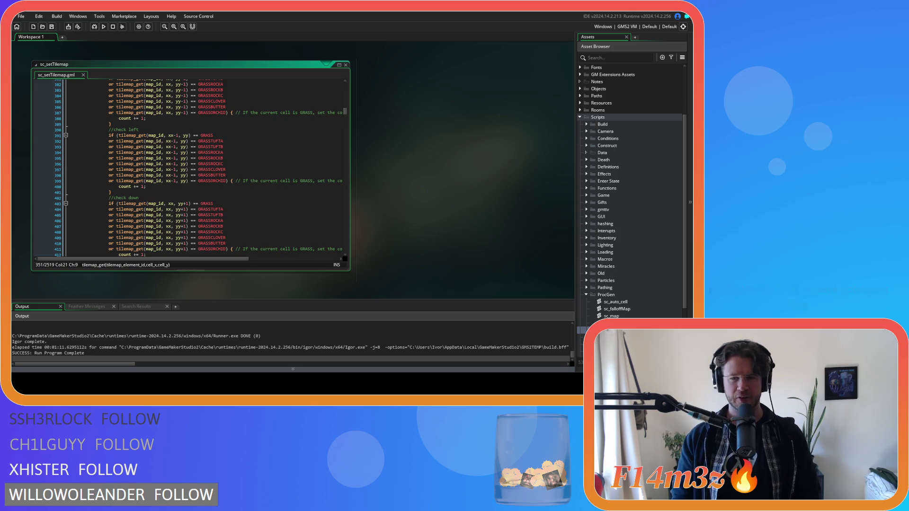
key("alt+Tab")
key("alt+Tab")
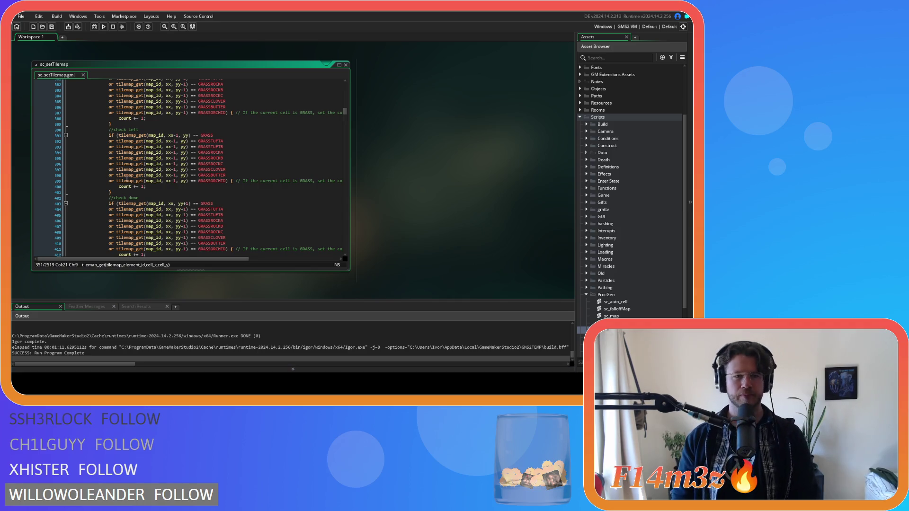
scroll(192, 147, "down", 12)
left_click(191, 147)
scroll(191, 147, "down", 13)
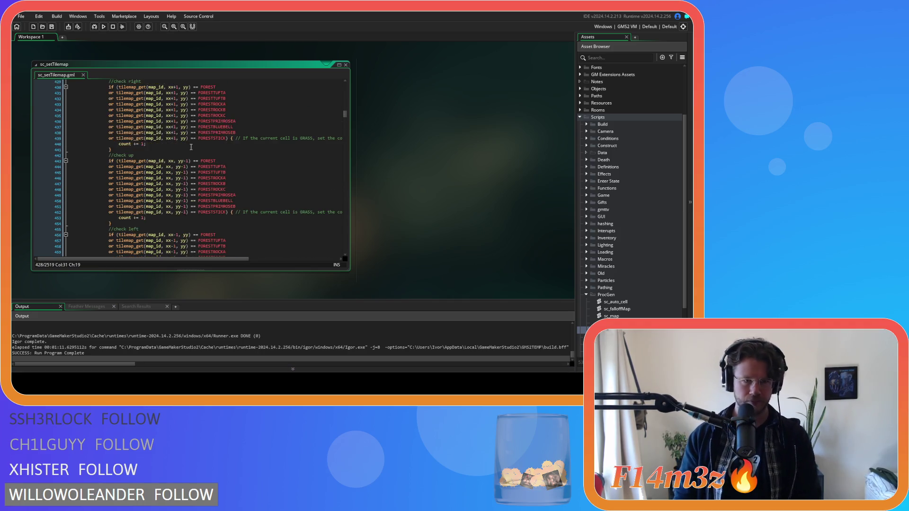
scroll(184, 215, "up", 20)
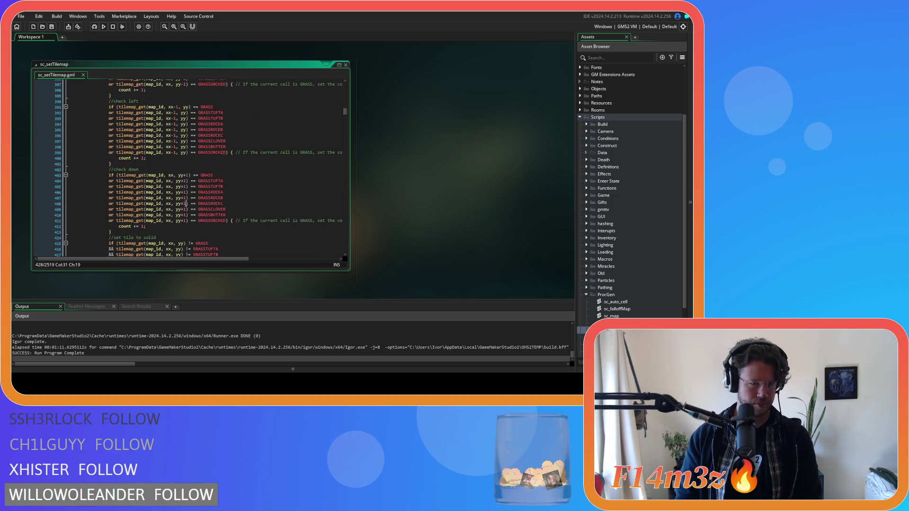
scroll(181, 206, "up", 3)
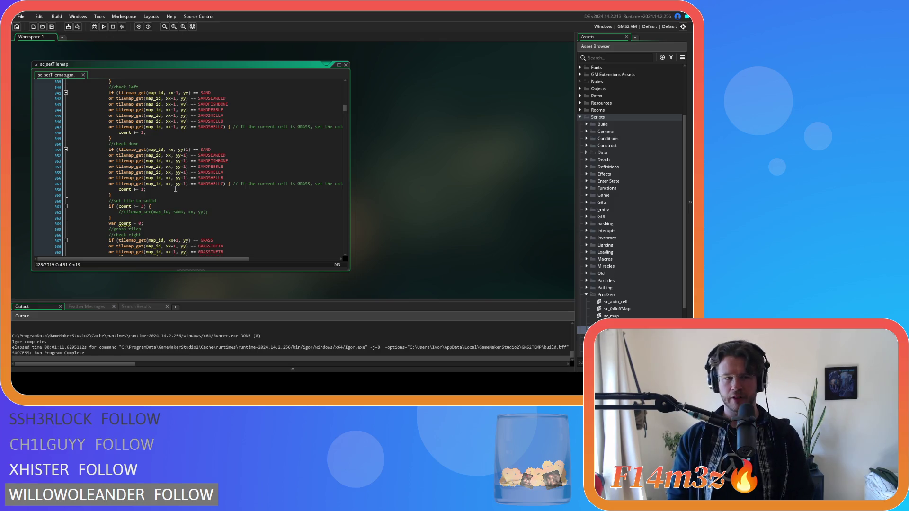
scroll(174, 189, "up", 10)
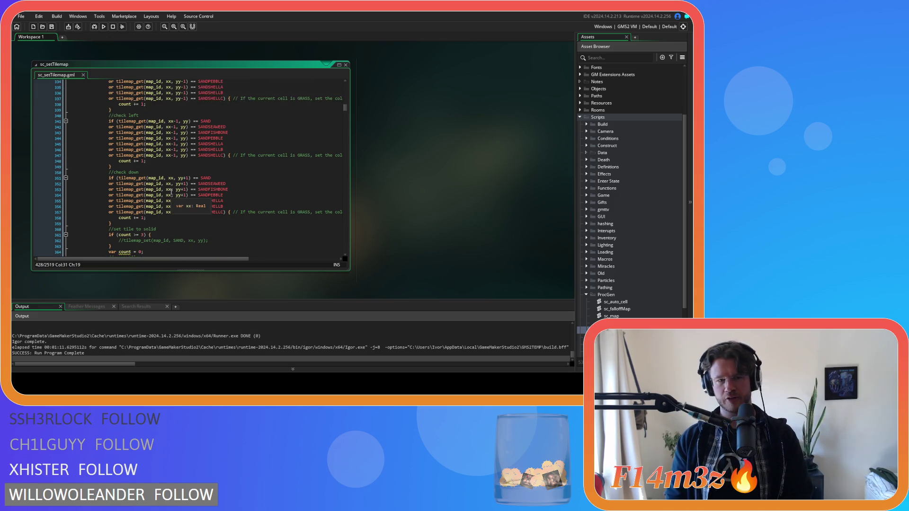
scroll(172, 191, "down", 8)
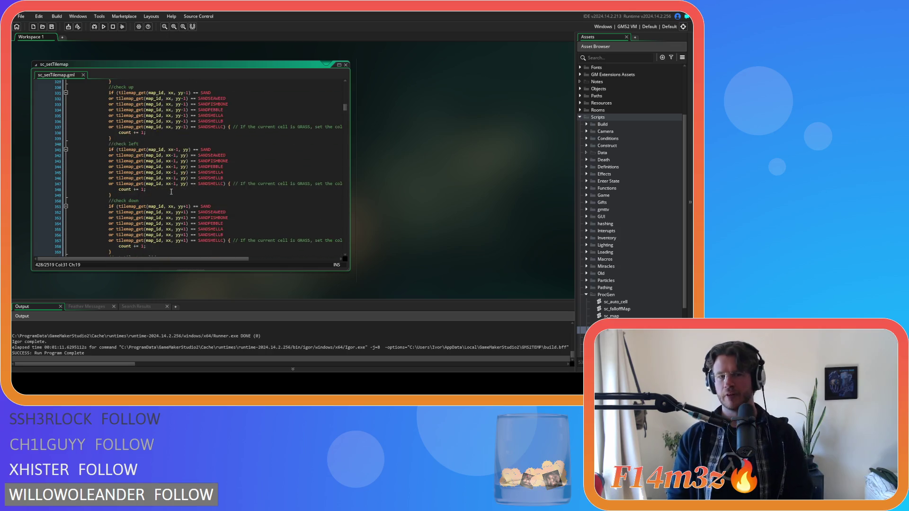
scroll(172, 191, "down", 7)
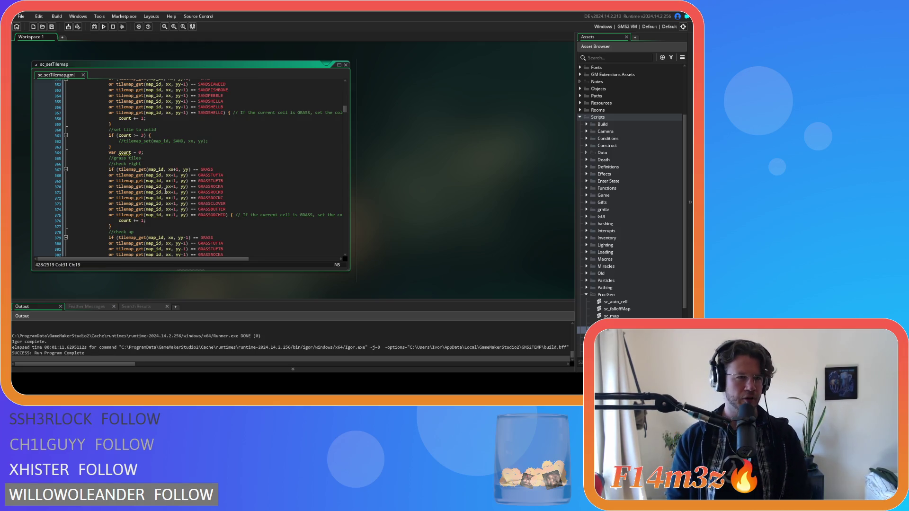
left_click(180, 203)
scroll(209, 218, "up", 15)
scroll(214, 225, "down", 12)
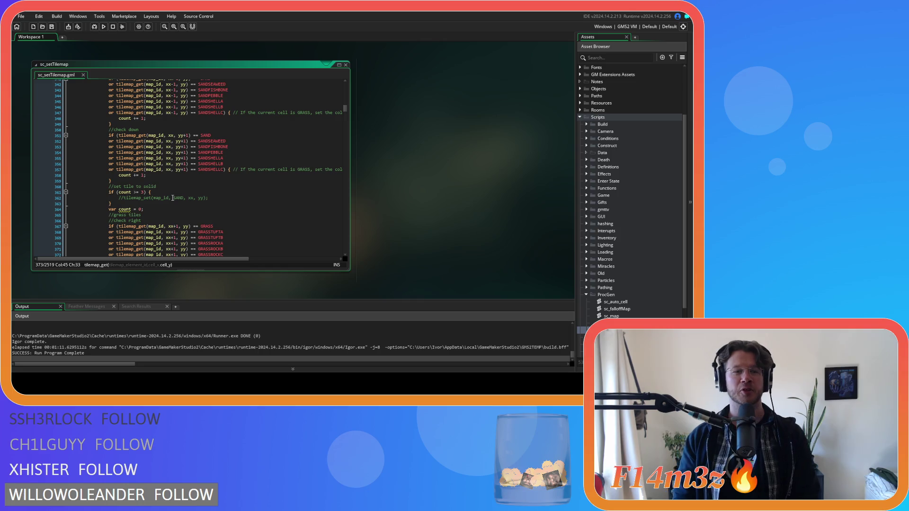
left_click(202, 192)
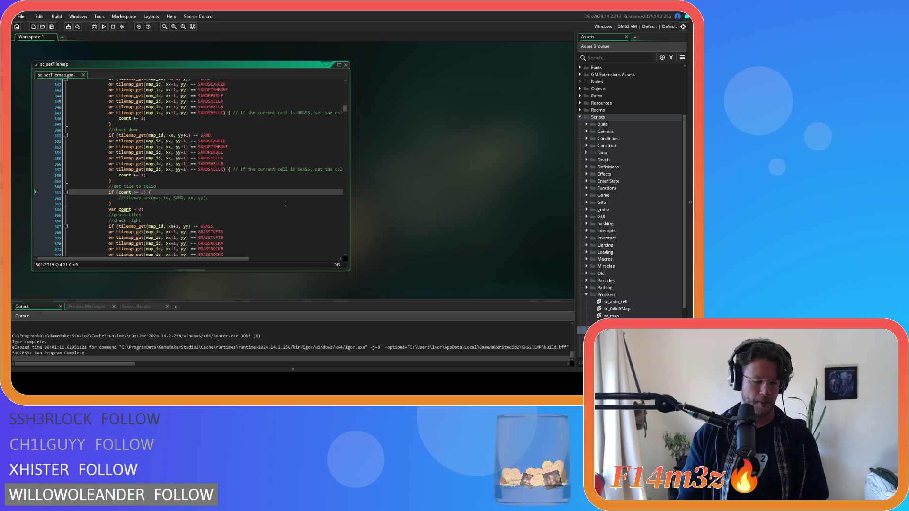
Paste the sand-variant checks into line 361 and put '&& count >= 3) {' on its own line.
type("tilemap_get(map_id, xx, yy+1) == SAND \t\t\t\tor tilemap_get(map_id, xx, yy+1) == SANDSEAWEED \t\t\t\tor tilemap_get(map_id, xx, yy+1) == SANDFISHBONE \t\t\t\tor tilemap_get(map_id, xx, yy+1) == SANDPEBBLE \t\t\t\tor tilemap_get(map_id, xx, yy+1) == SANDSHELLA \t\t\t\tor tilemap_get(map_id, xx, yy+1) == SANDSHELLB \t\t\t\tor tilemap_get(map_id, xx, yy+1) == SANDSHELLC")
key("Return")
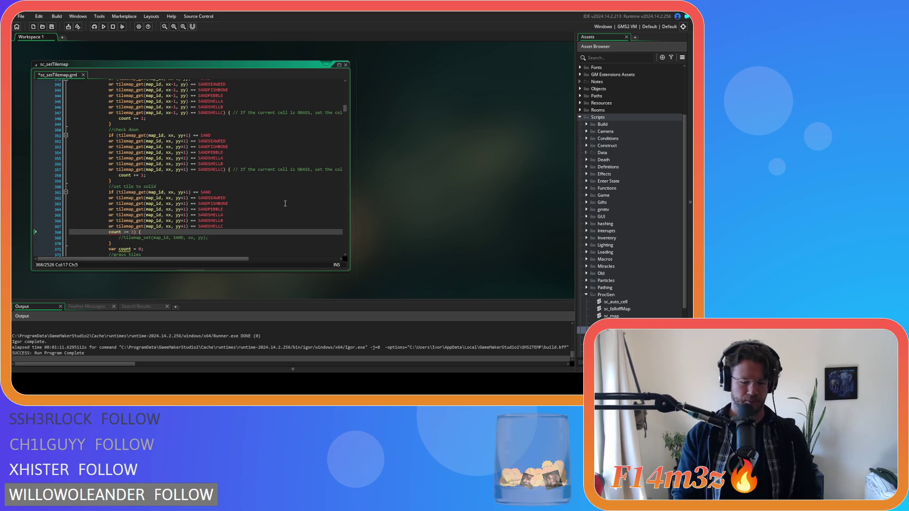
type("&&")
scroll(217, 217, "down", 10)
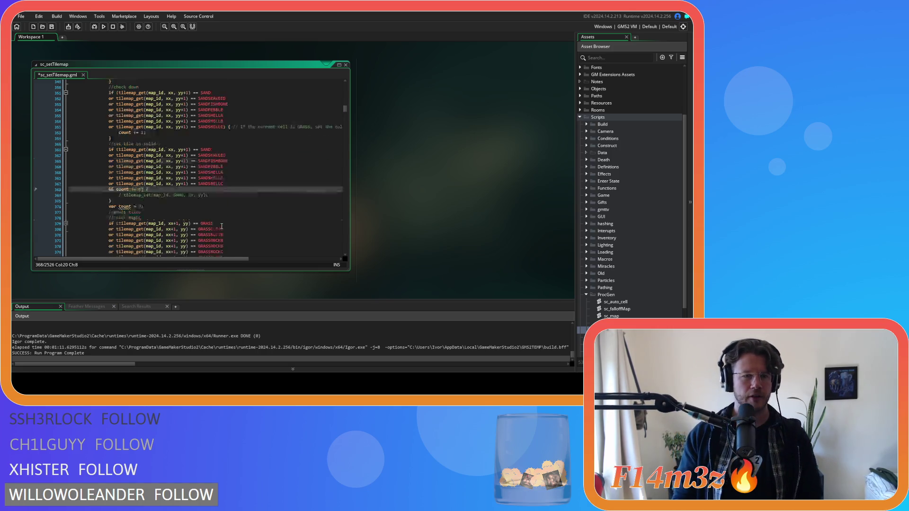
scroll(218, 217, "down", 10)
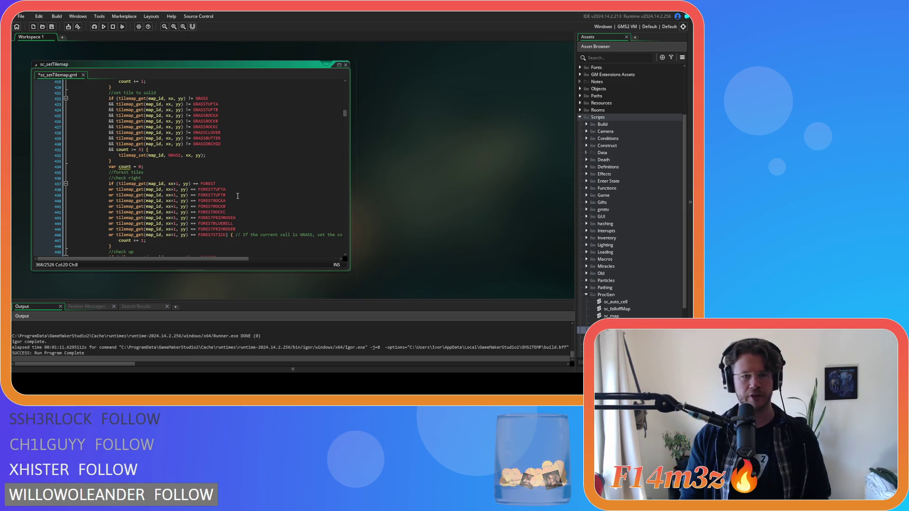
scroll(237, 195, "up", 10)
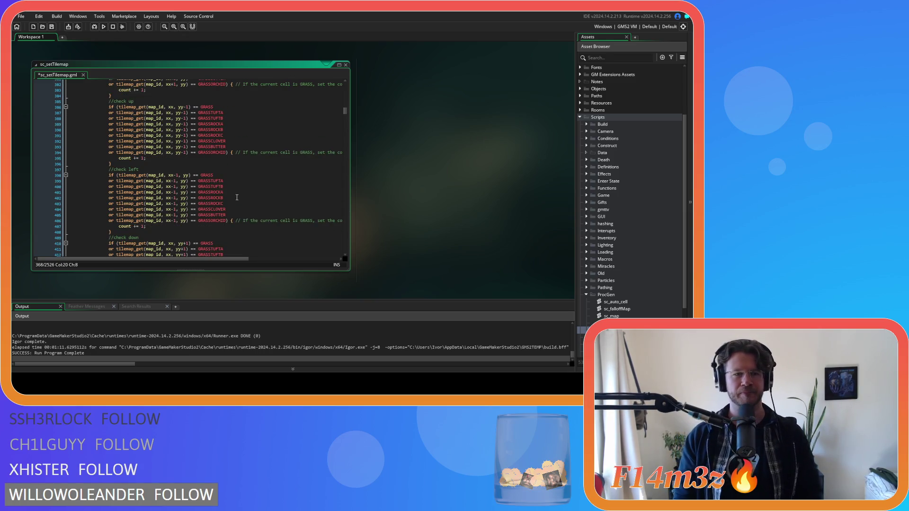
scroll(237, 196, "down", 12)
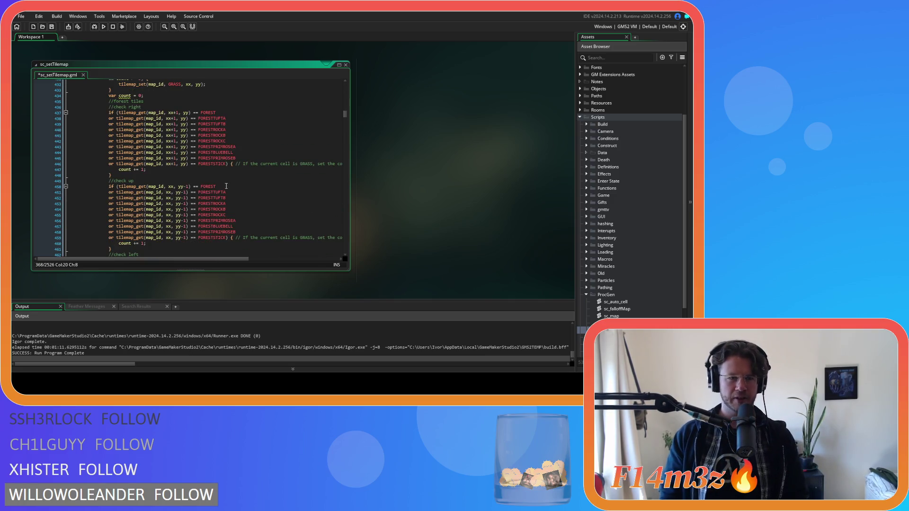
scroll(227, 184, "down", 6)
scroll(230, 184, "up", 20)
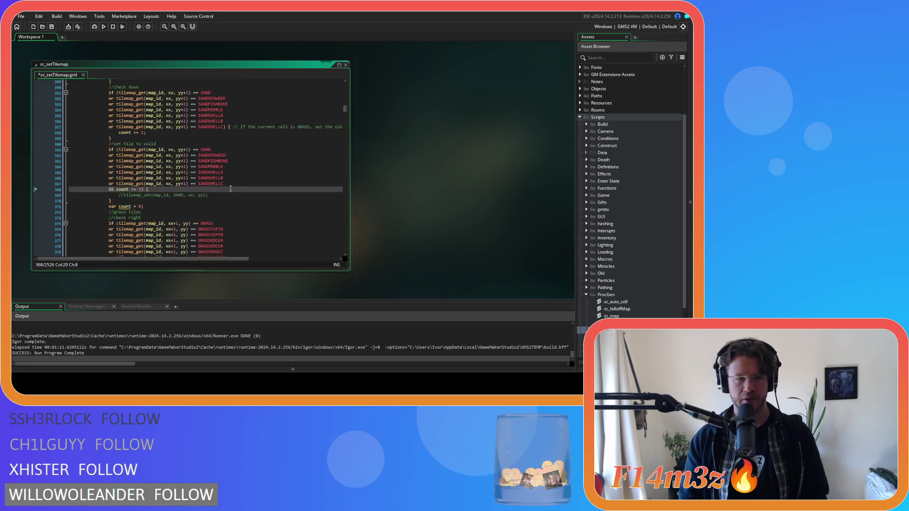
scroll(231, 189, "down", 20)
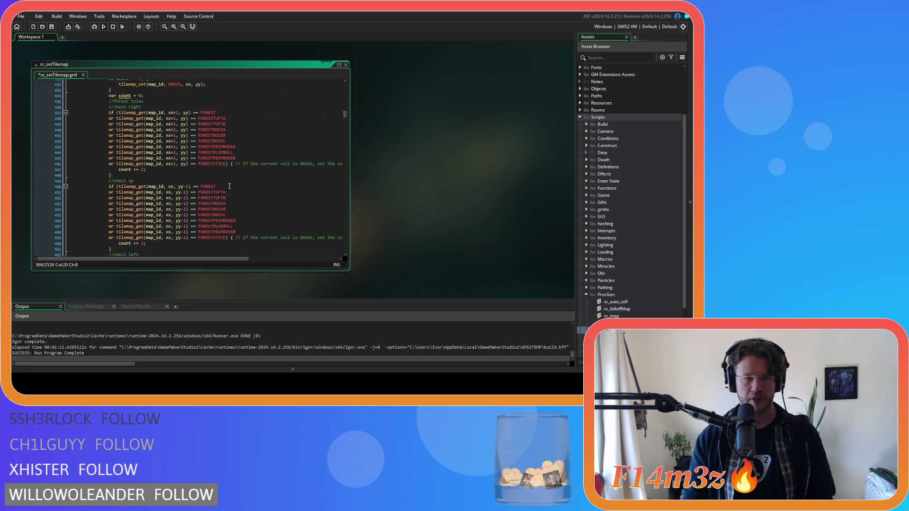
scroll(229, 186, "up", 4)
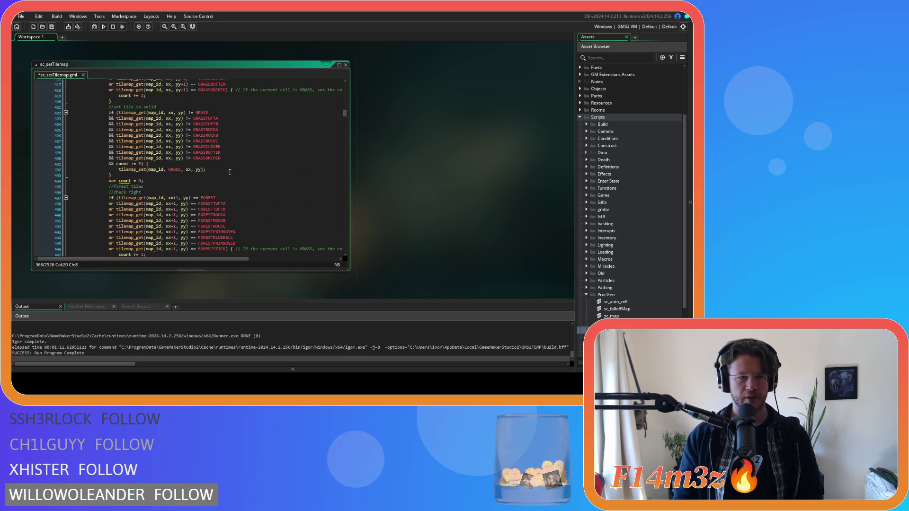
scroll(231, 151, "up", 13)
scroll(214, 153, "up", 5)
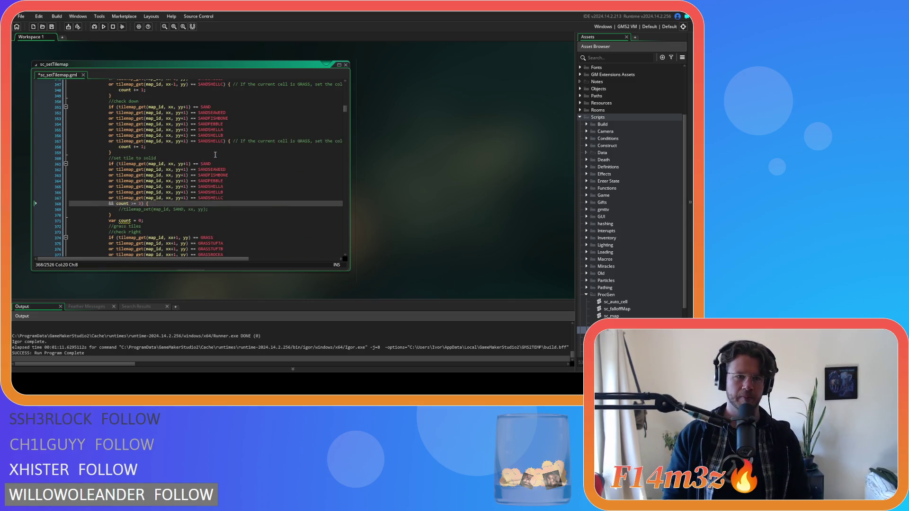
Remove the +1 offset from yy on lines 361–367 and save the script.
left_click(187, 163)
key("BackSpace")
key("BackSpace")
left_click(184, 169)
key("Delete")
key("Delete")
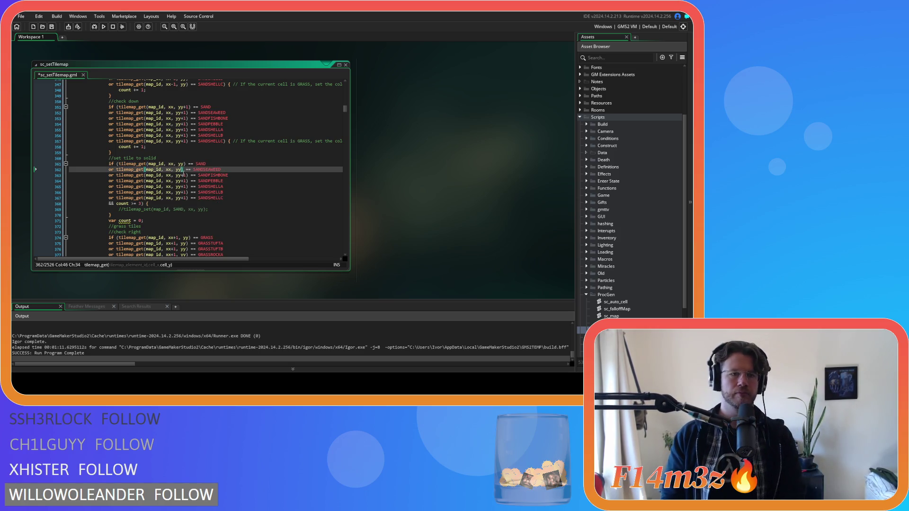
left_click(184, 174)
key("Delete")
key("Delete")
left_click(184, 180)
key("Delete")
key("Delete")
left_click(184, 186)
key("Delete")
key("Delete")
left_click(183, 191)
key("Delete")
key("Delete")
left_click(183, 198)
key("Delete")
key("Delete")
key("ctrl+s")
Replace 'or' with '&&' on lines 362–364.
left_click(244, 193)
left_click(190, 165)
double_click(111, 169)
type("&&")
double_click(111, 175)
type("&")
left_click(110, 181)
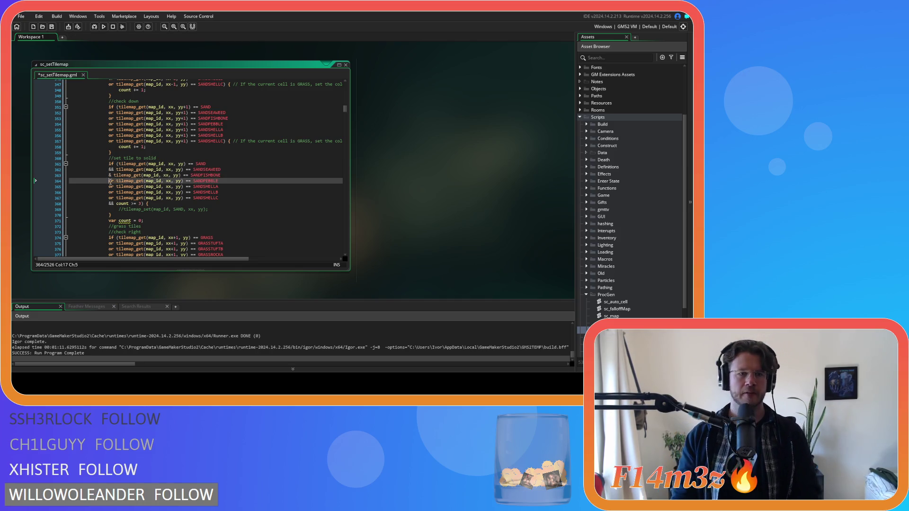
left_click(112, 175)
type("&")
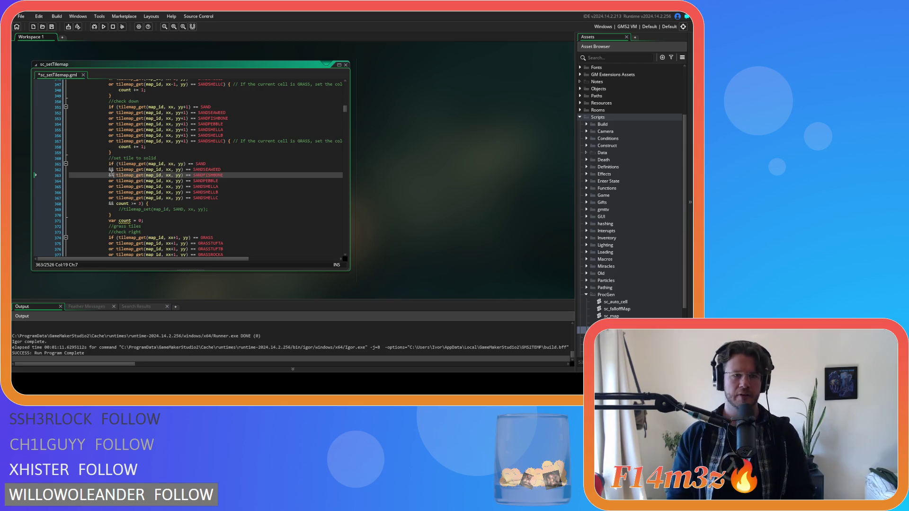
left_click(112, 181)
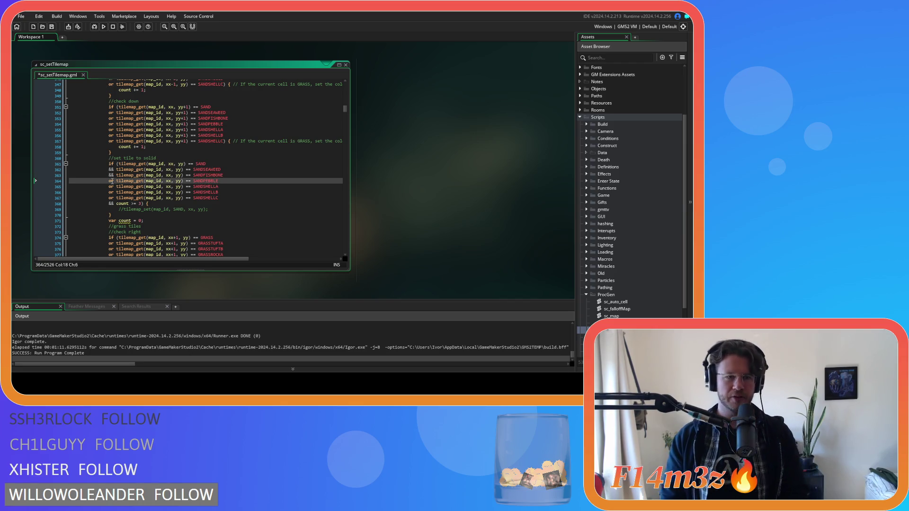
double_click(112, 181)
type("&")
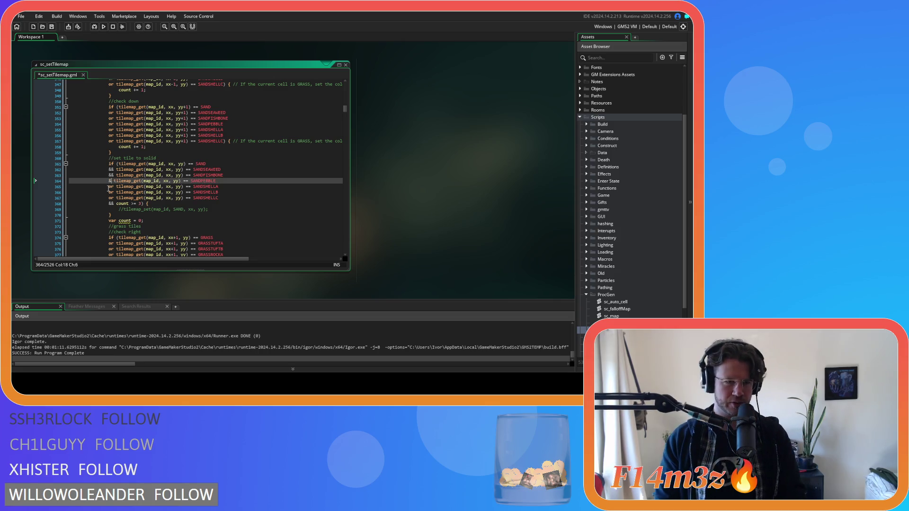
type("&")
Replace 'or' with '&&' on lines 365–367.
double_click(111, 186)
type("&")
double_click(112, 192)
type("&")
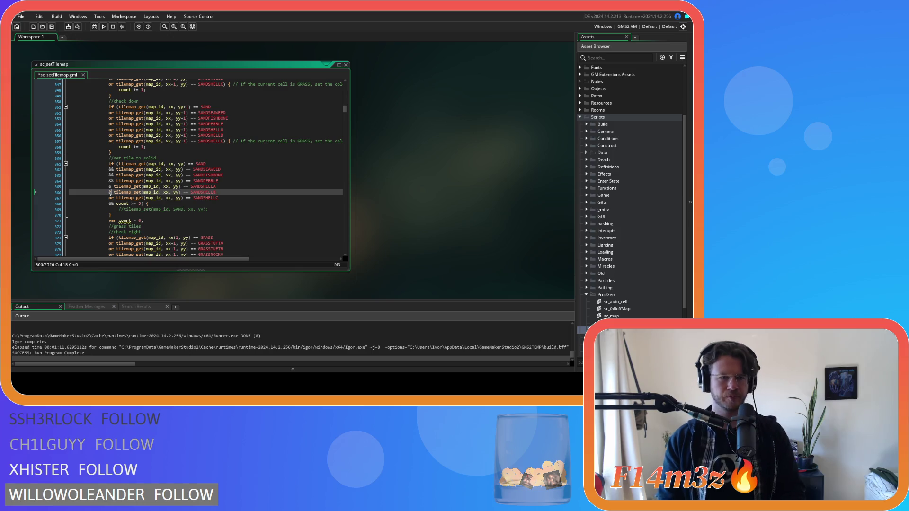
type("&")
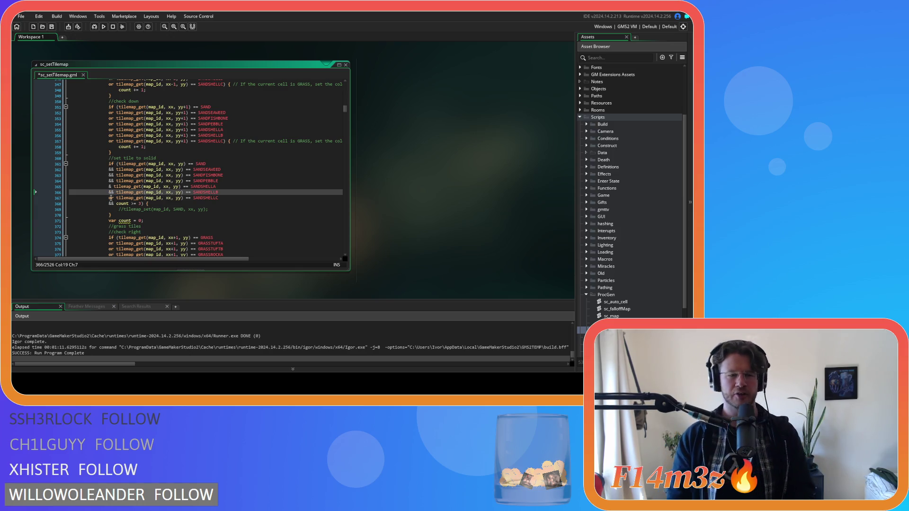
left_click(112, 187)
type("&")
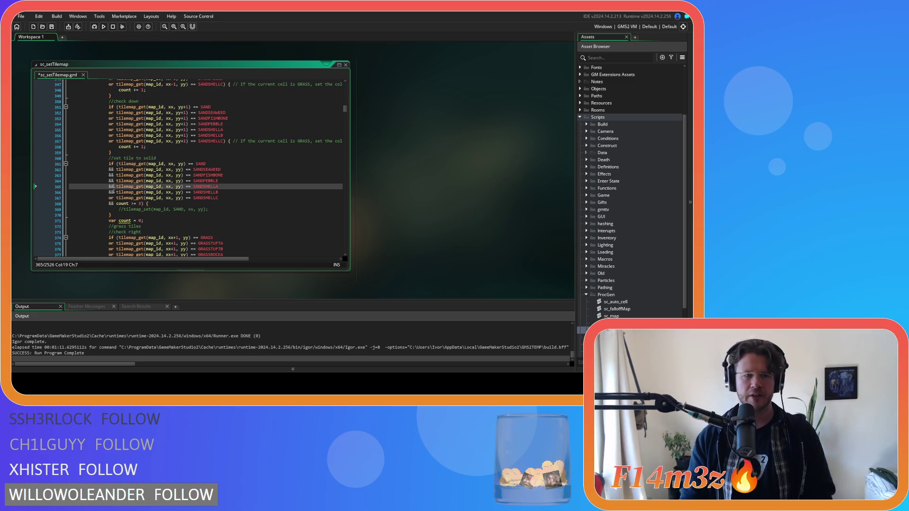
left_click(111, 199)
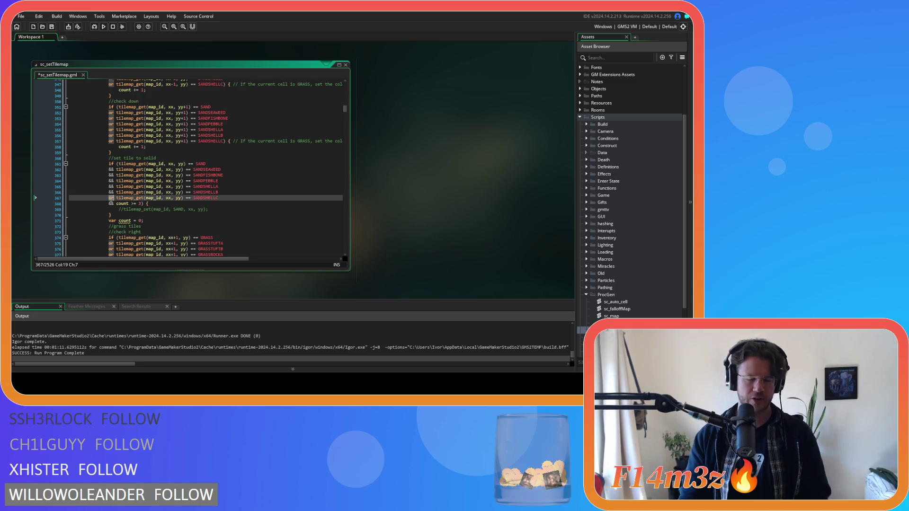
type("&&")
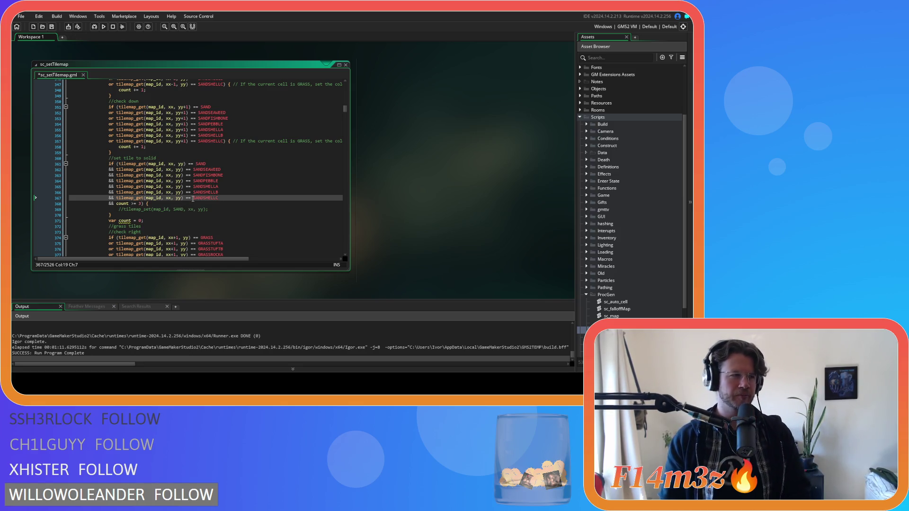
double_click(189, 163)
Change '==' to '!=' in the sand checks on lines 361–367 and save.
type("!=")
left_click(189, 169)
key("shift+Left")
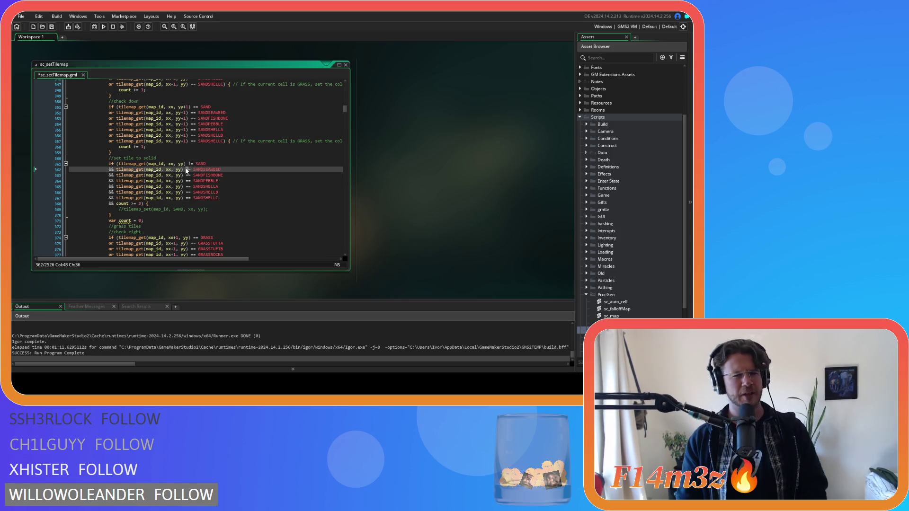
left_click(191, 176)
key("shift+Left")
type("!")
left_click(188, 181)
key("shift+Left")
type("!")
left_click(187, 187)
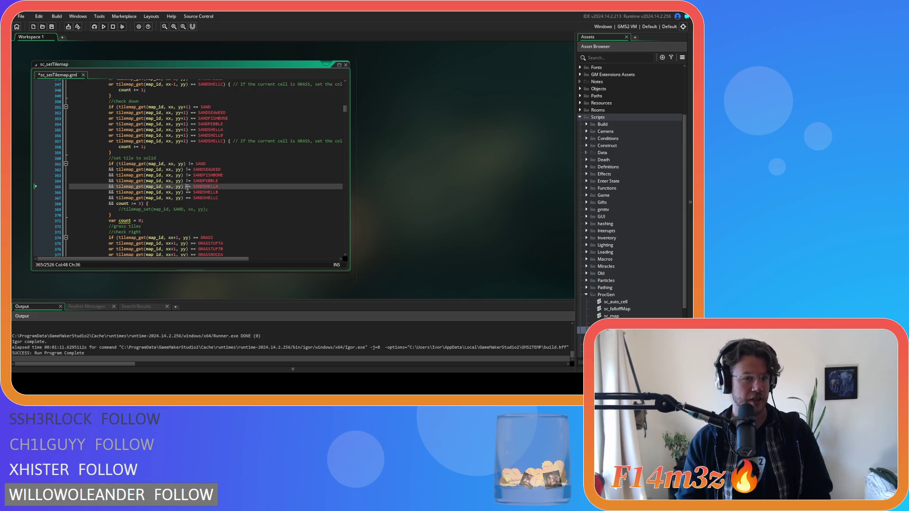
key("shift+Left")
type("!")
left_click(187, 192)
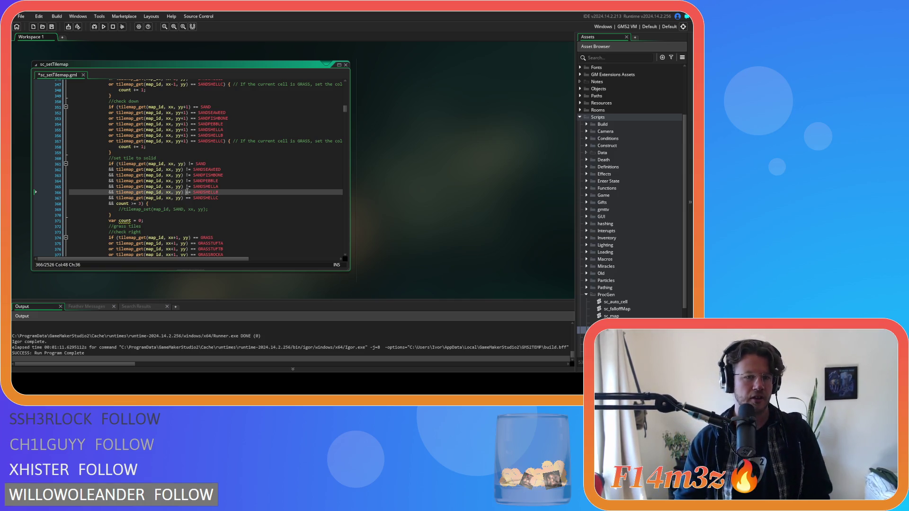
key("shift+Left")
type("!")
left_click(188, 198)
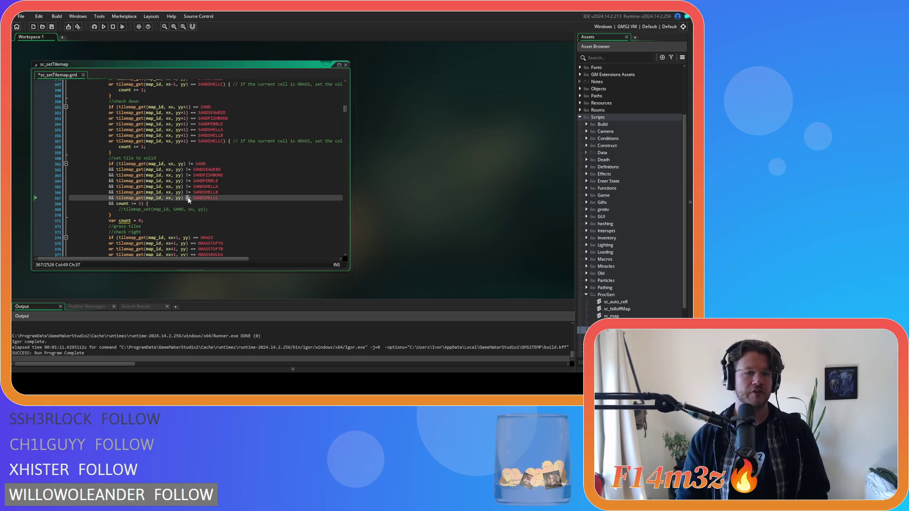
key("shift+Left")
type("!")
key("ctrl+s")
Uncomment the tilemap_set line on line 369 and build and run with F5.
left_click(238, 198)
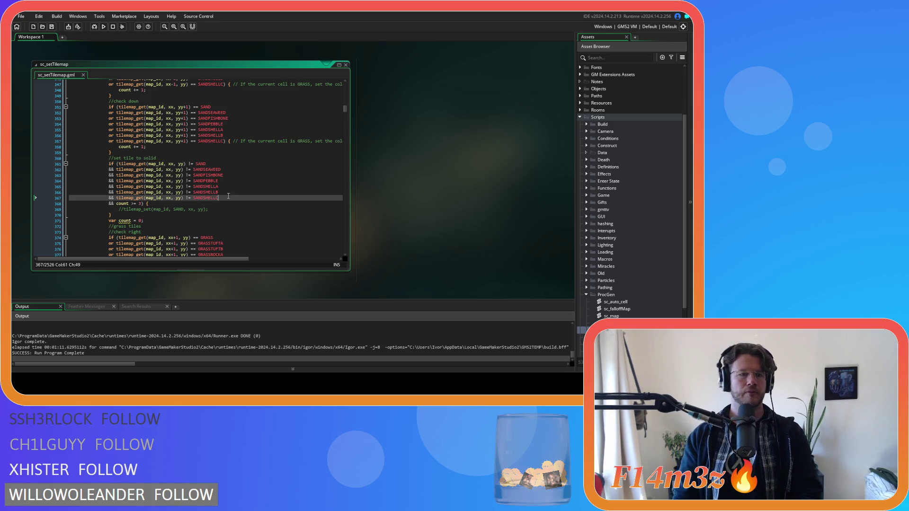
left_click(221, 210)
key("ctrl+shift+k")
key("F5")
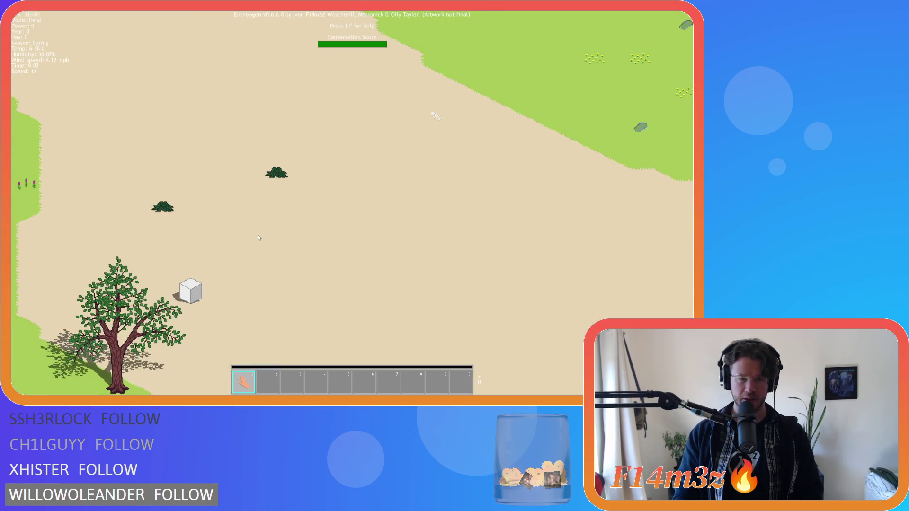
Wait for the build to compile and the game to open on its sandy-shore map.
scroll(259, 236, "down", 2)
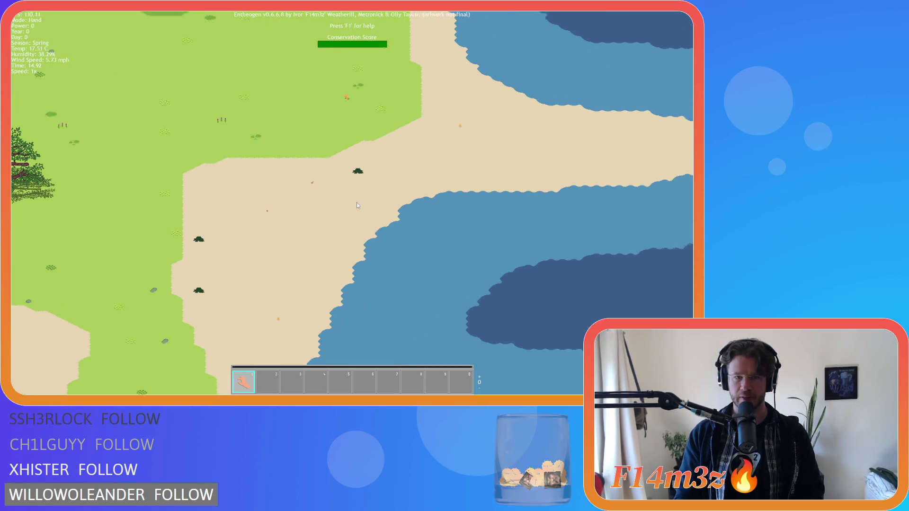
Ask the running Entheogen game to quit, bringing up its Y/N confirmation.
key("Escape")
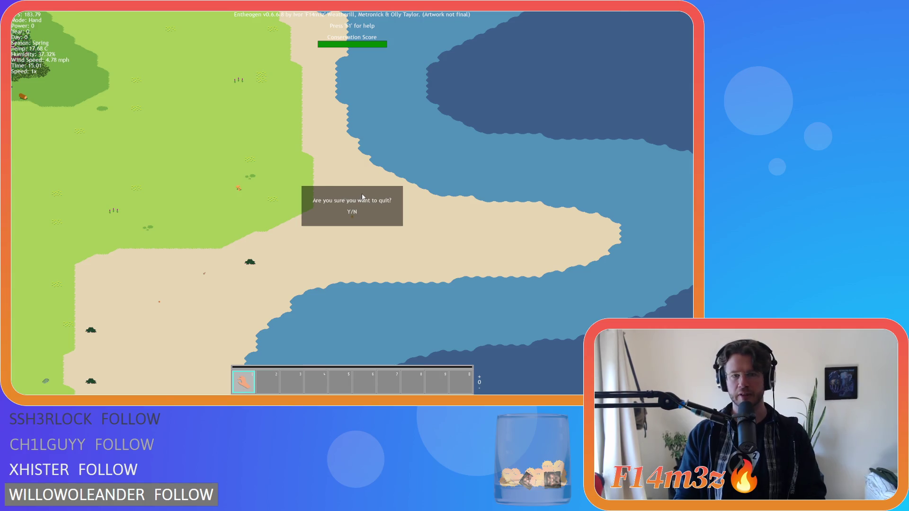
Confirm quitting the game and scroll sc_setTilemap up to the sand tileRoll branches near line 25.
key("y")
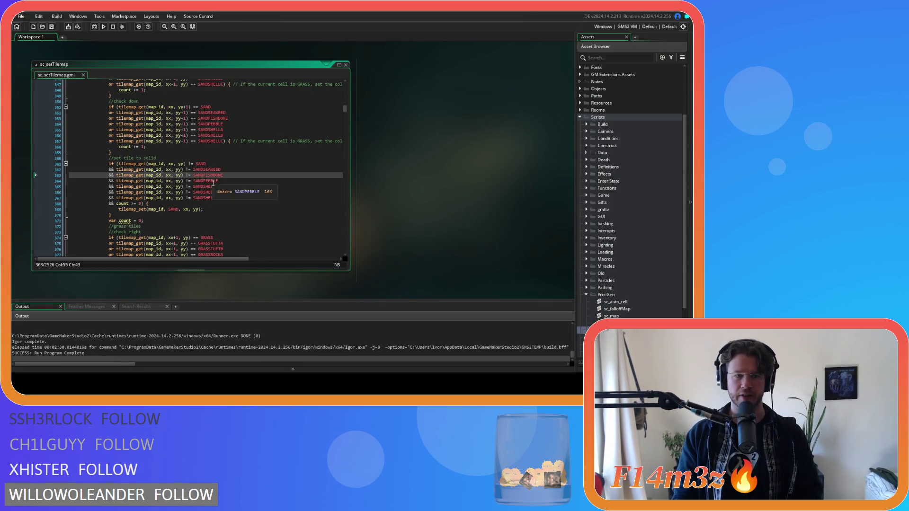
left_click(249, 197)
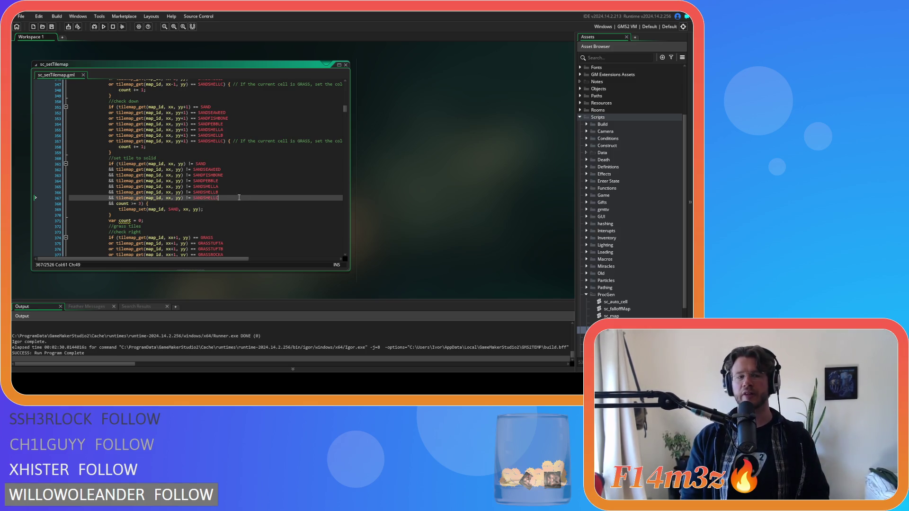
scroll(237, 200, "up", 20)
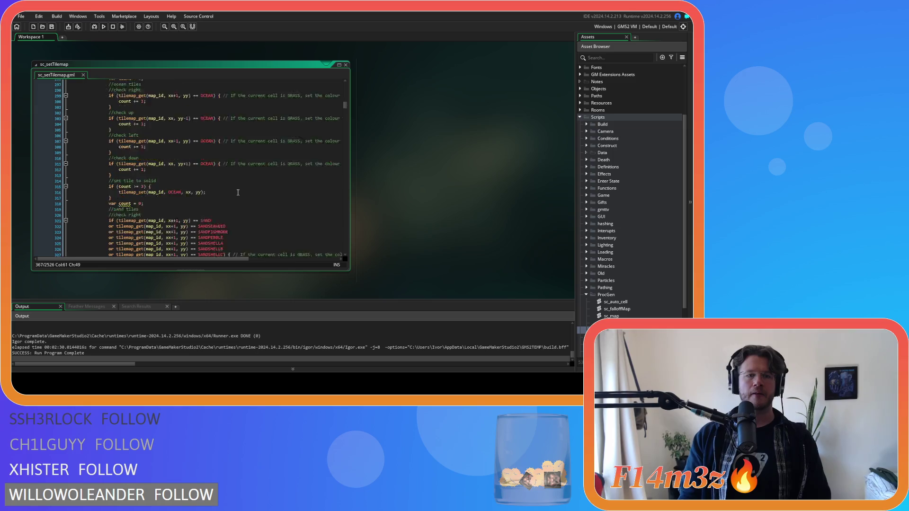
scroll(241, 202, "up", 20)
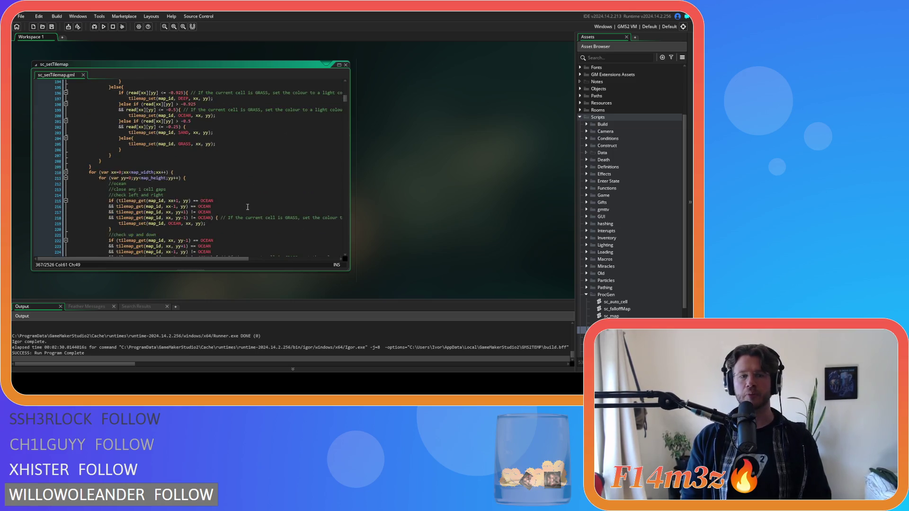
scroll(247, 207, "up", 20)
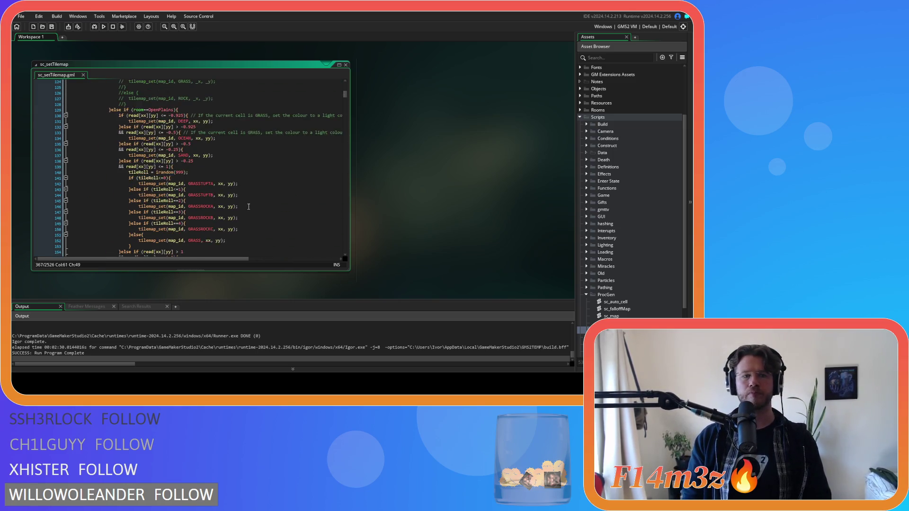
scroll(246, 194, "up", 12)
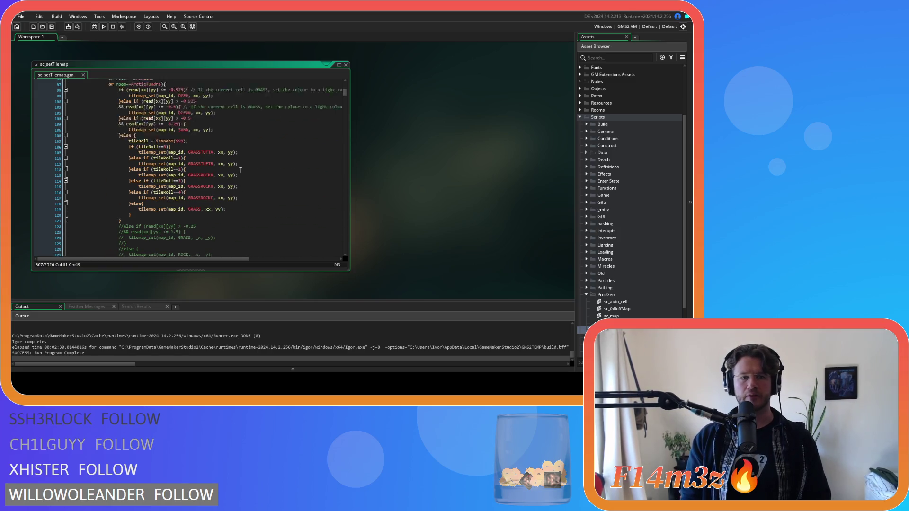
scroll(241, 172, "up", 20)
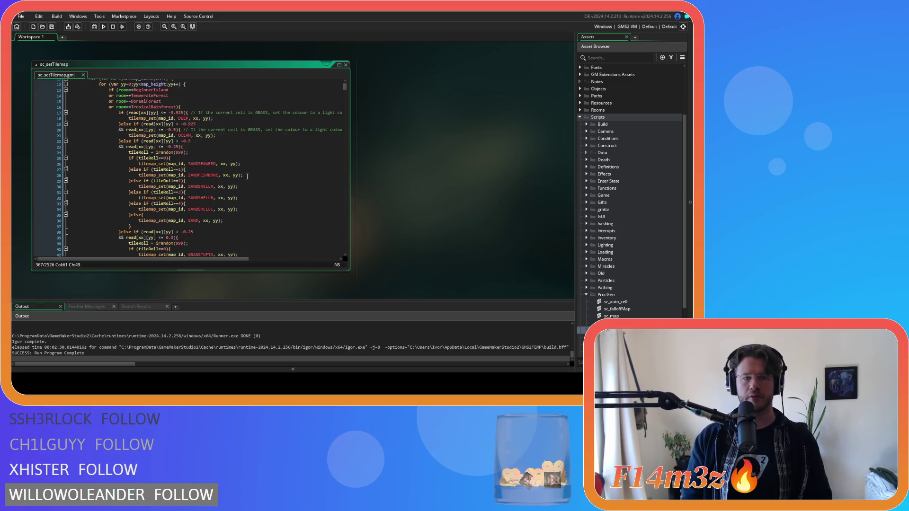
Duplicate the tileRoll==2 shell branch and rename the copy's tile from SANDSHELLA to SANDPEBBLE.
left_click(208, 163)
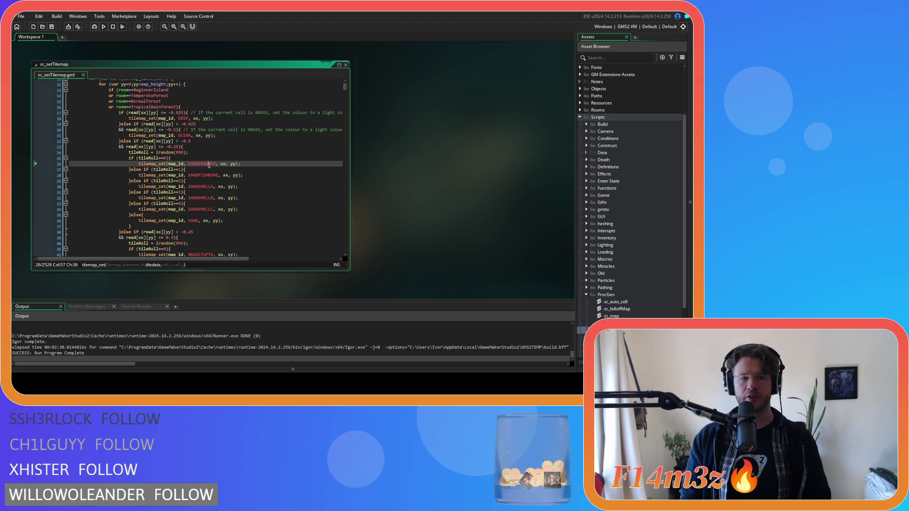
left_click(205, 180)
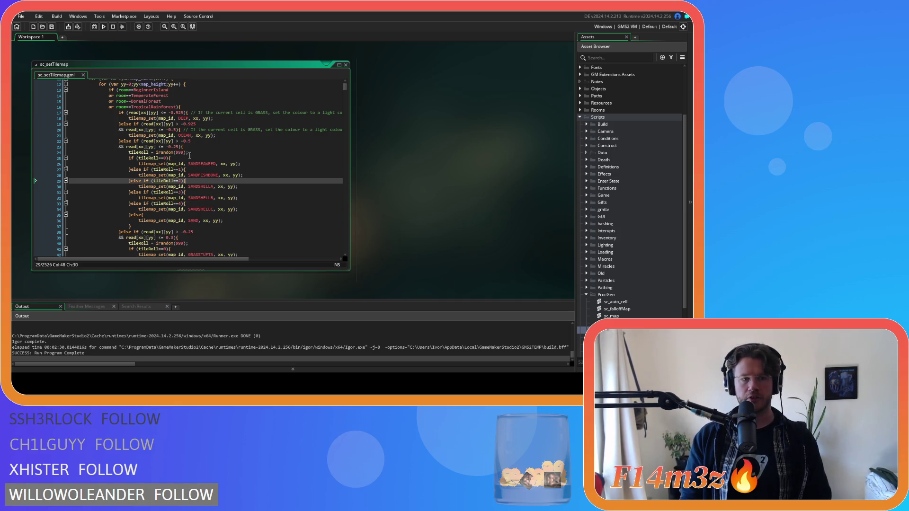
left_click(193, 163)
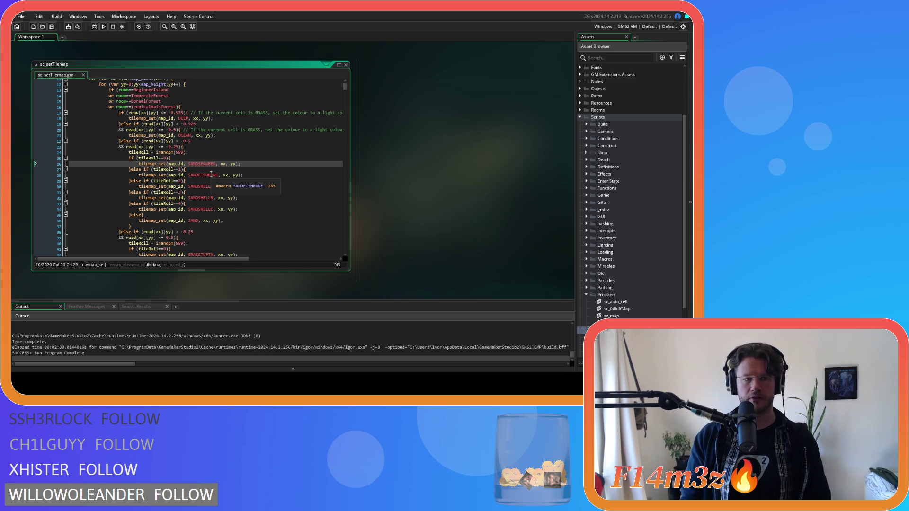
left_click(211, 174)
left_click_drag(131, 193, 131, 183)
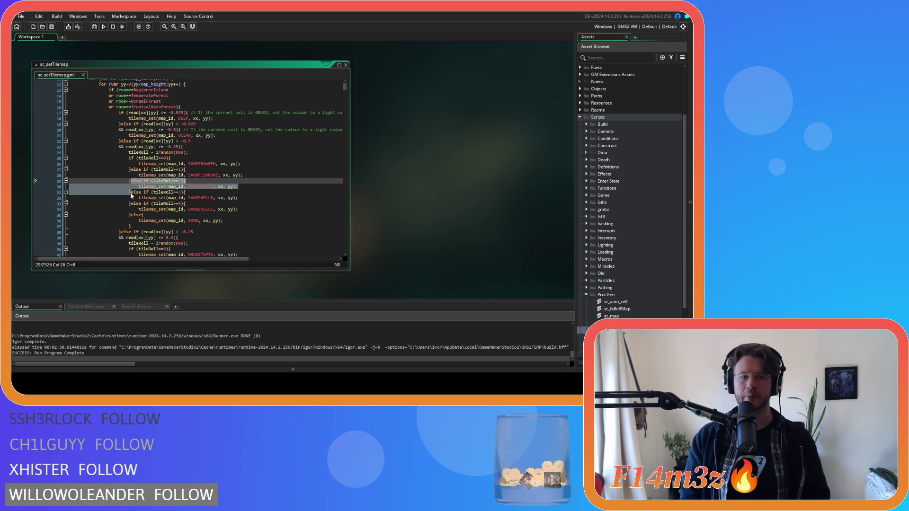
key("ctrl+c")
key("ctrl+v")
key("ctrl+v")
double_click(200, 186)
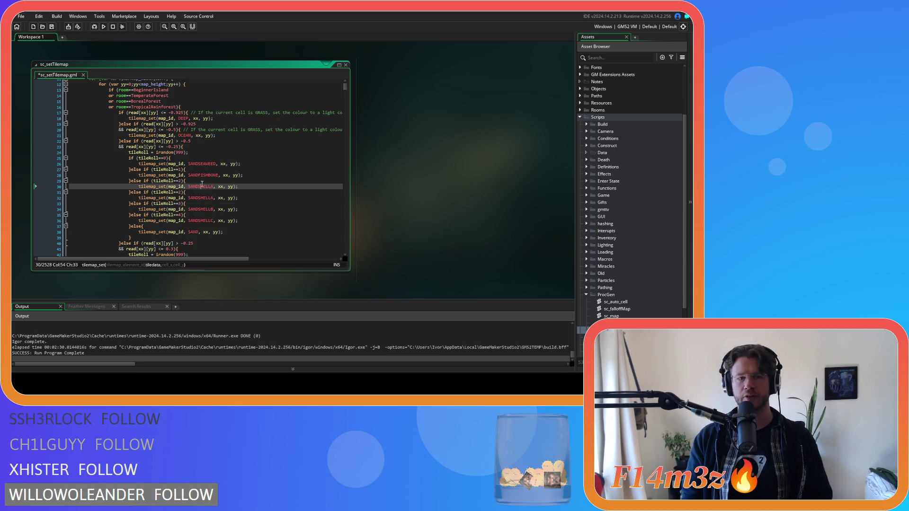
type("SANDPEBBLE")
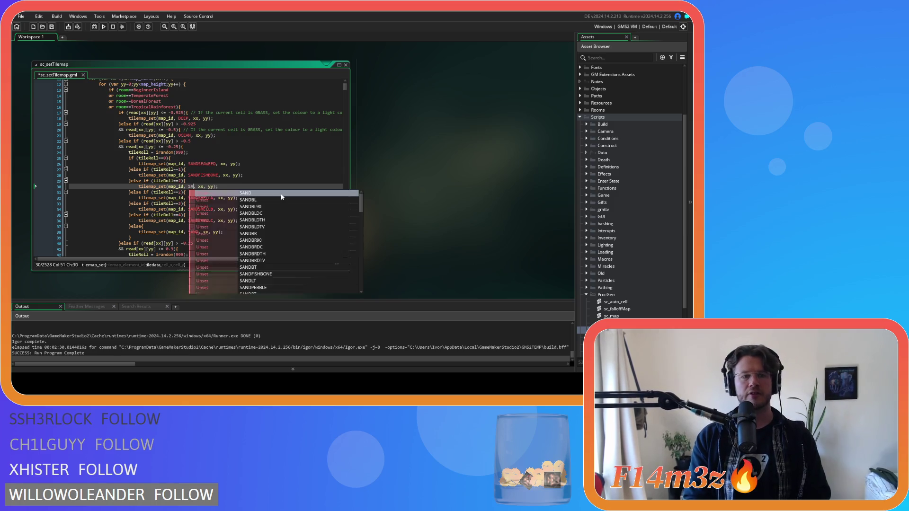
Save, then change the following shell branches' roll thresholds to 3 and 4.
key("ctrl+s")
key("Down")
key("Down")
key("Down")
left_click(208, 221)
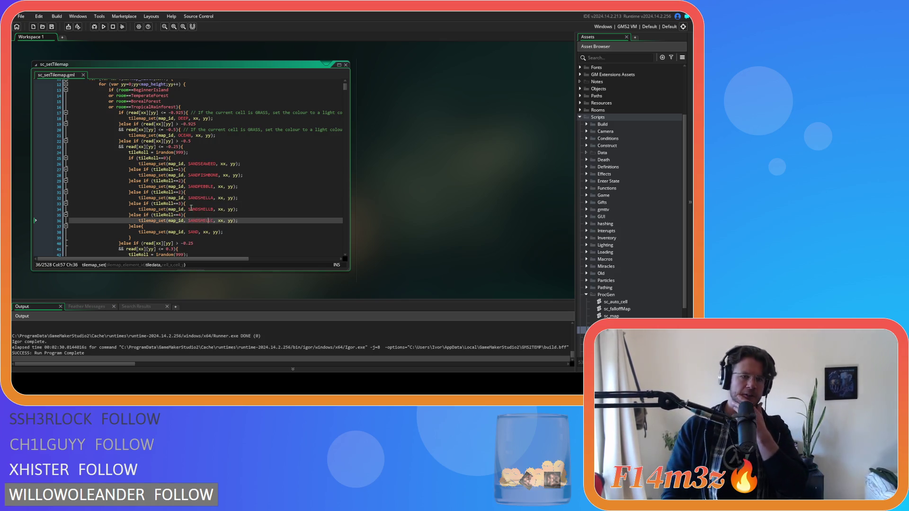
left_click(179, 192)
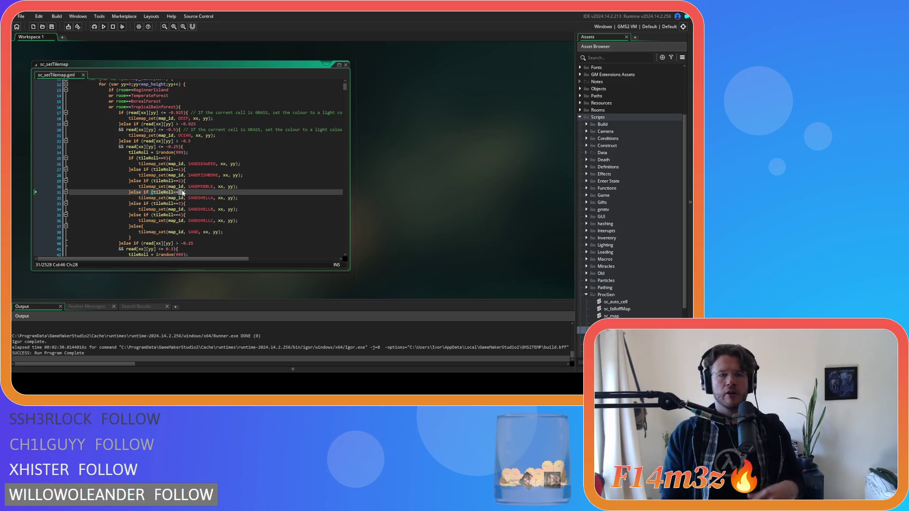
type("3")
left_click_drag(178, 204, 179, 215)
type("4")
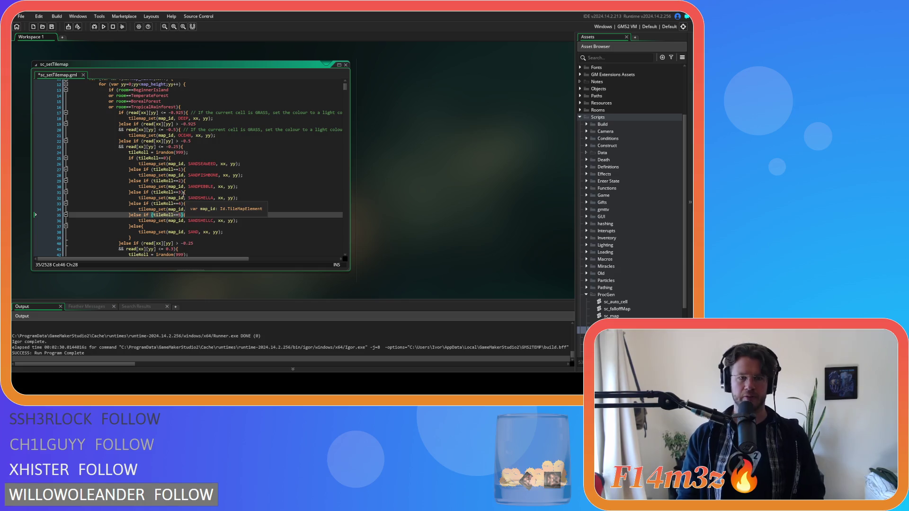
Adjust the remaining shell branch <= thresholds, setting the third branch to 5.
left_click(180, 192)
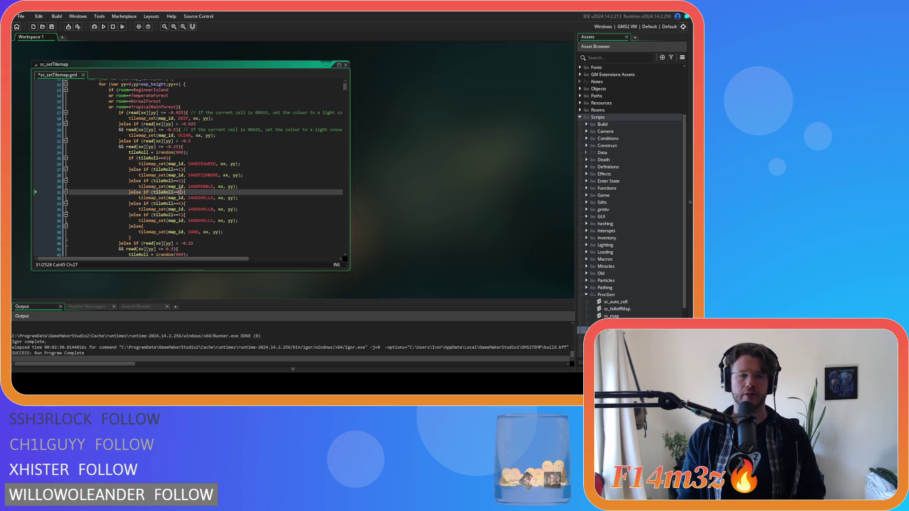
left_click(176, 193)
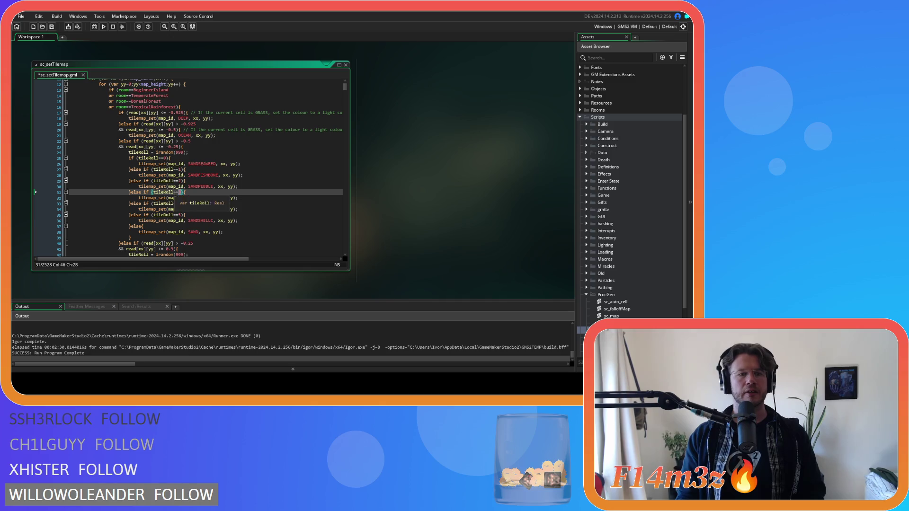
key("Right")
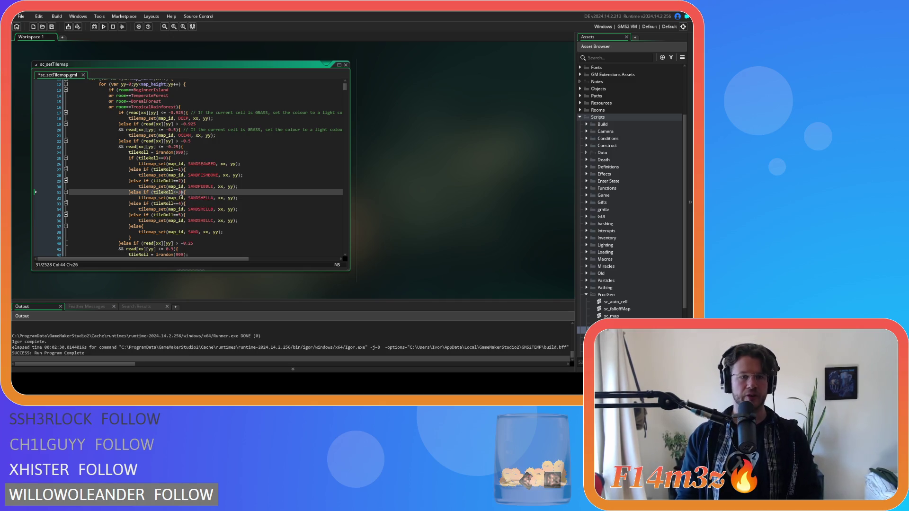
left_click_drag(184, 192, 175, 192)
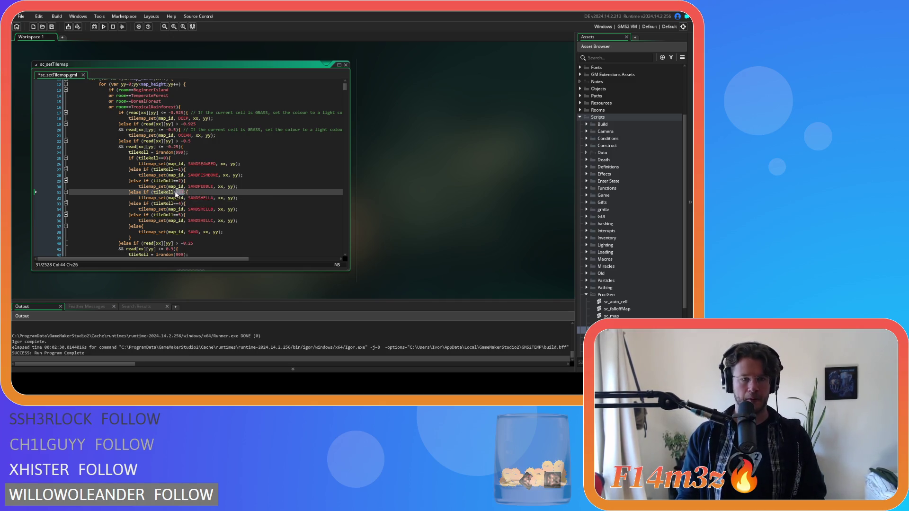
left_click(177, 205)
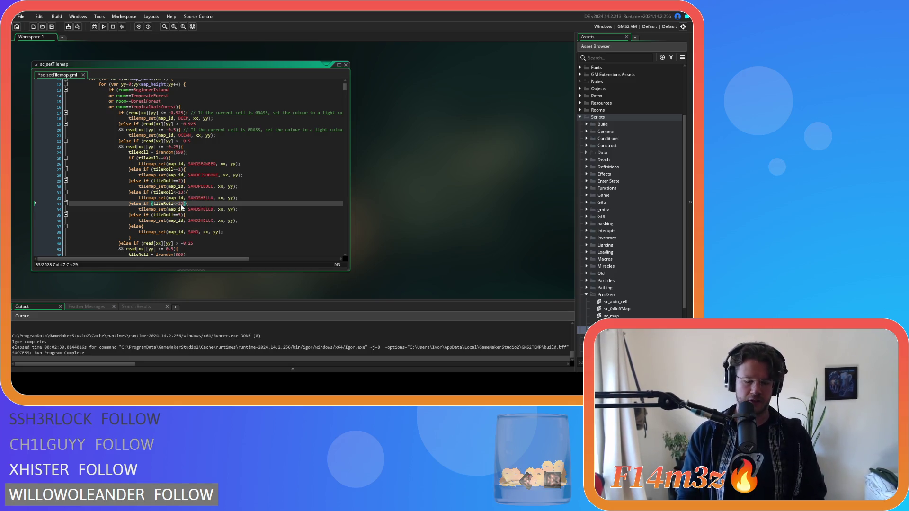
left_click(176, 215)
type("5")
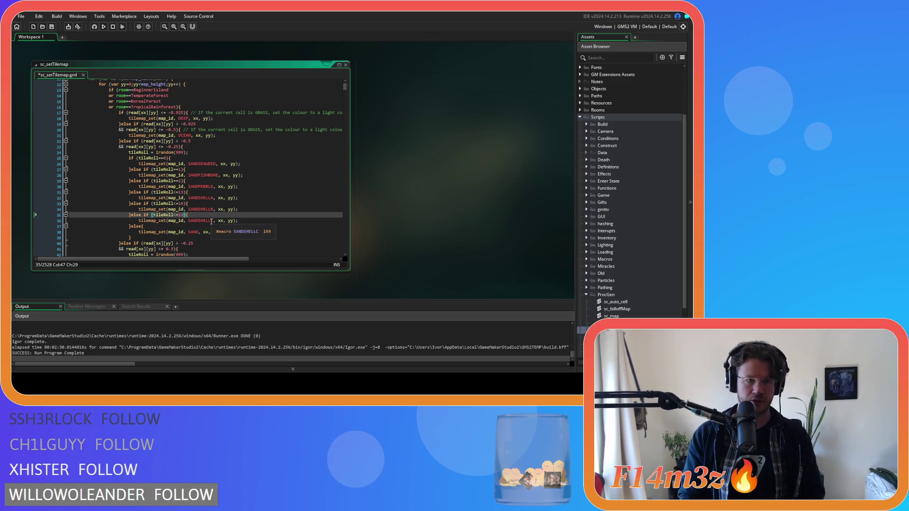
key("Up")
key("Up")
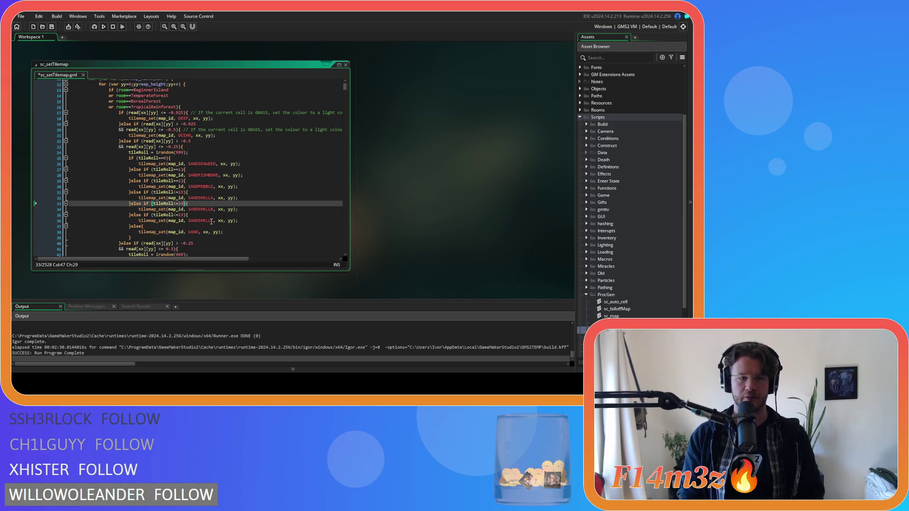
type("4")
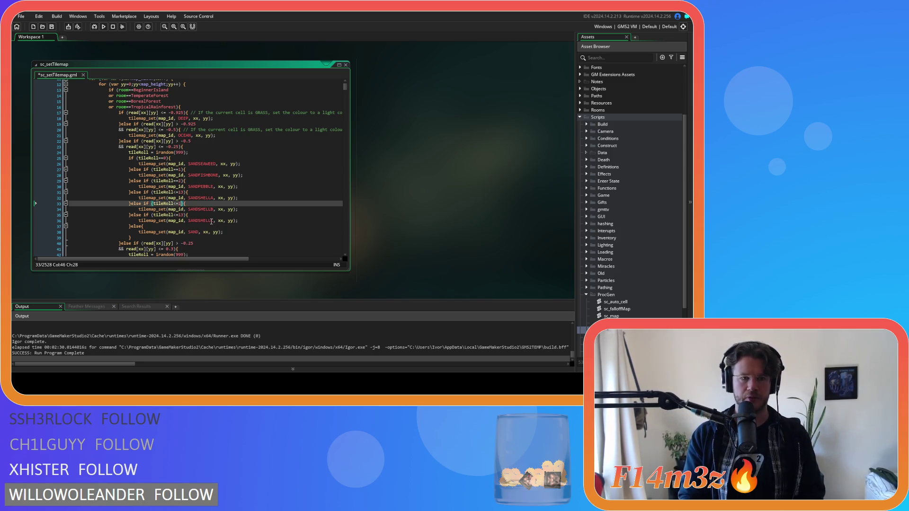
type("23")
key("Down")
key("Down")
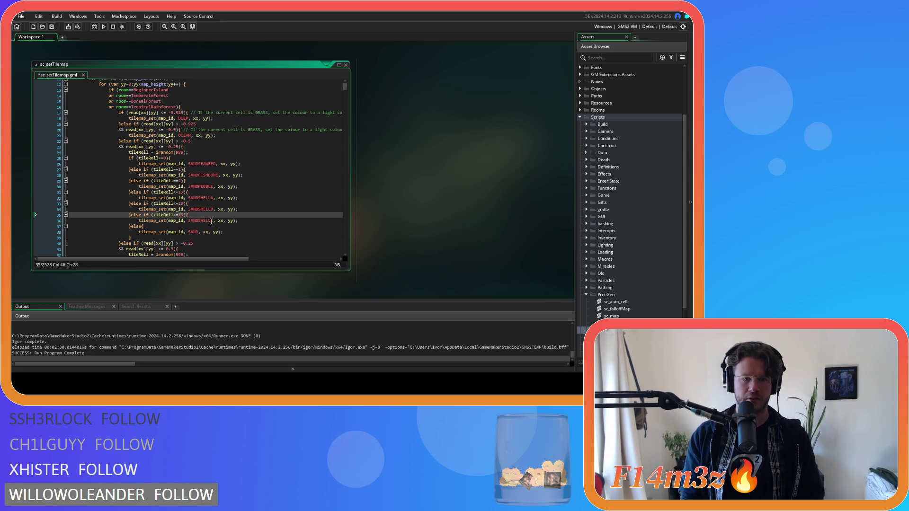
type("3")
Save sc_setTilemap and build and run the game with F5.
left_click(206, 238)
key("ctrl+s")
key("F5")
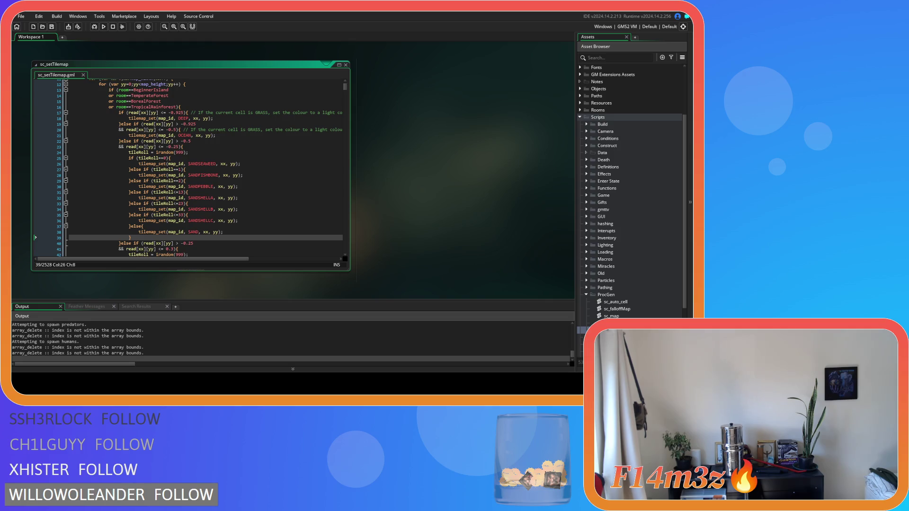
Switch to the rebuilt Entheogen game window, paused on its Help Menu.
key("alt+Tab")
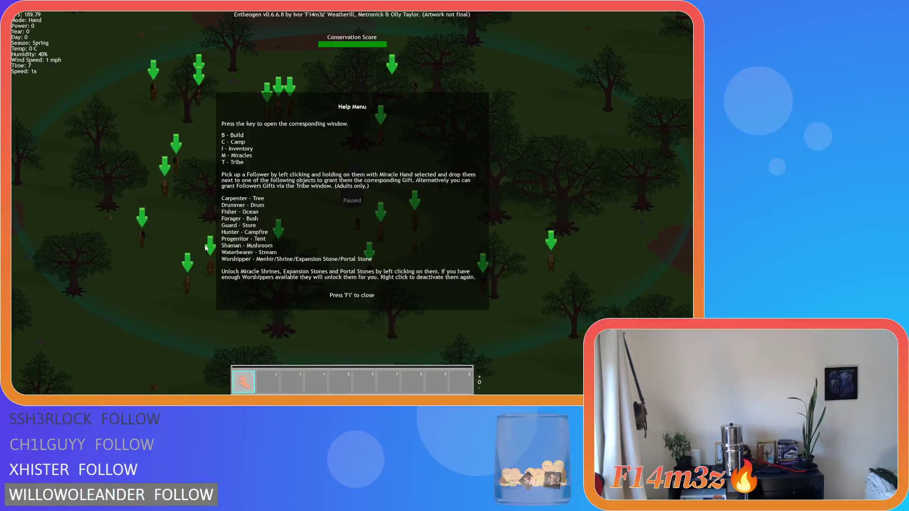
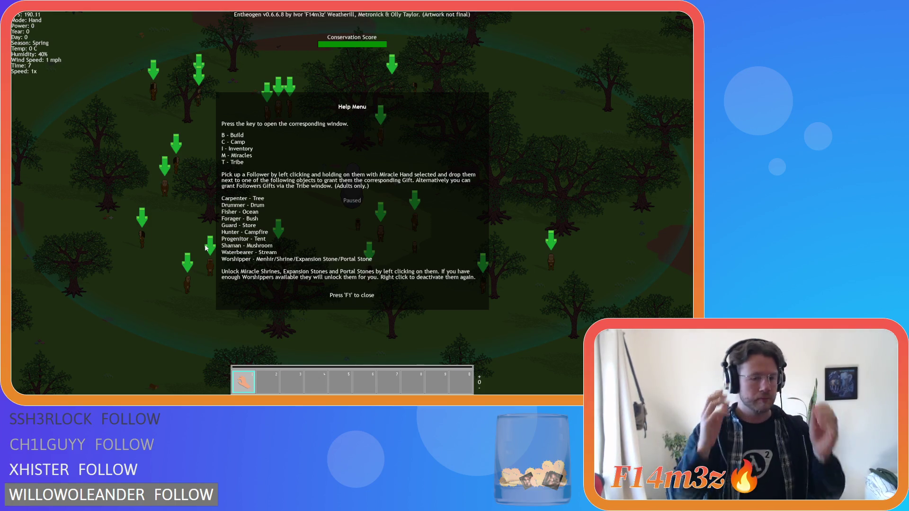
Close the help screen and inspect the sandy area and the lake shore with the orange cubes.
key("F1")
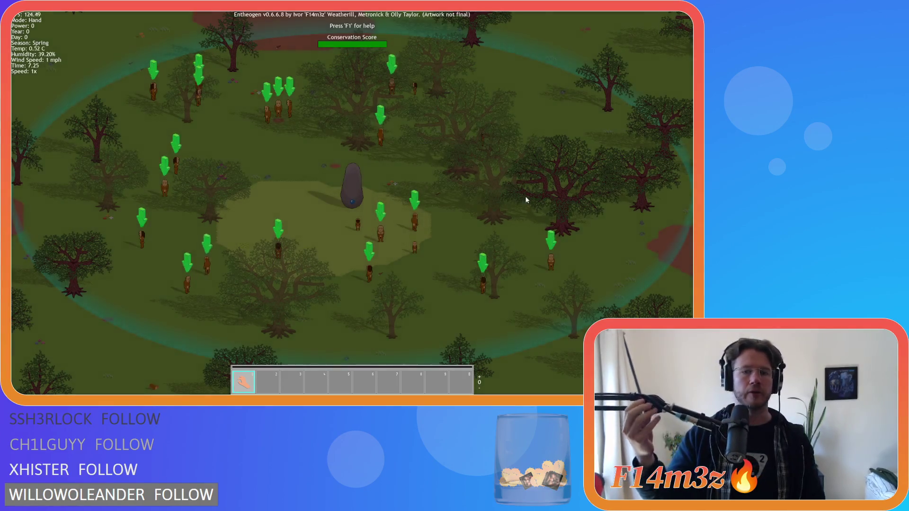
key("w")
key("d")
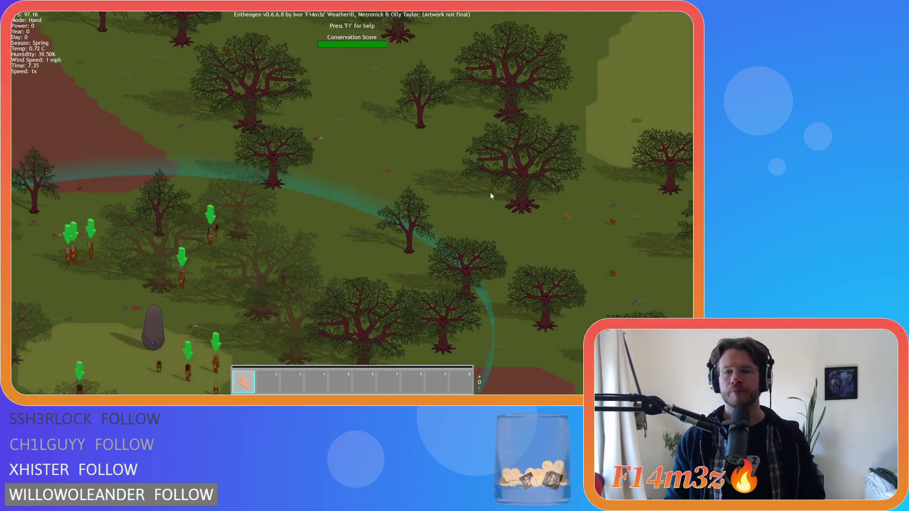
scroll(487, 192, "down", 3)
key("w")
key("d")
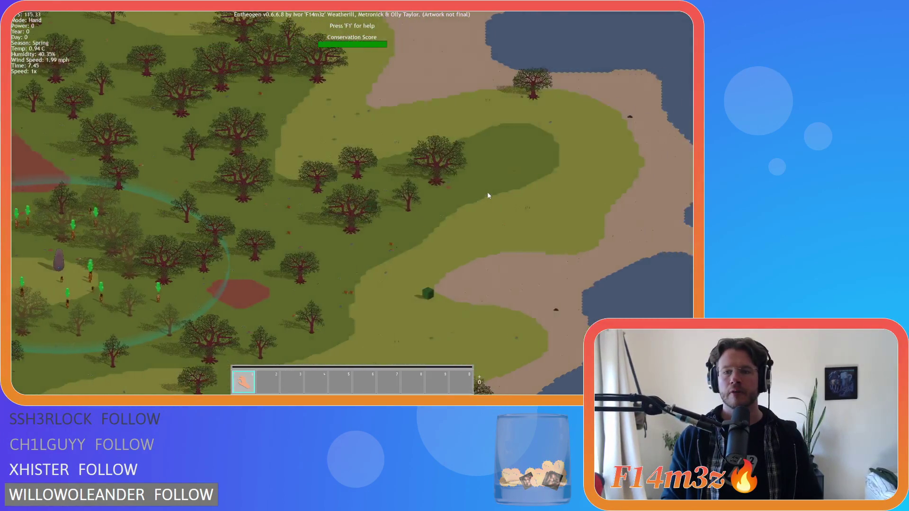
scroll(487, 192, "up", 3)
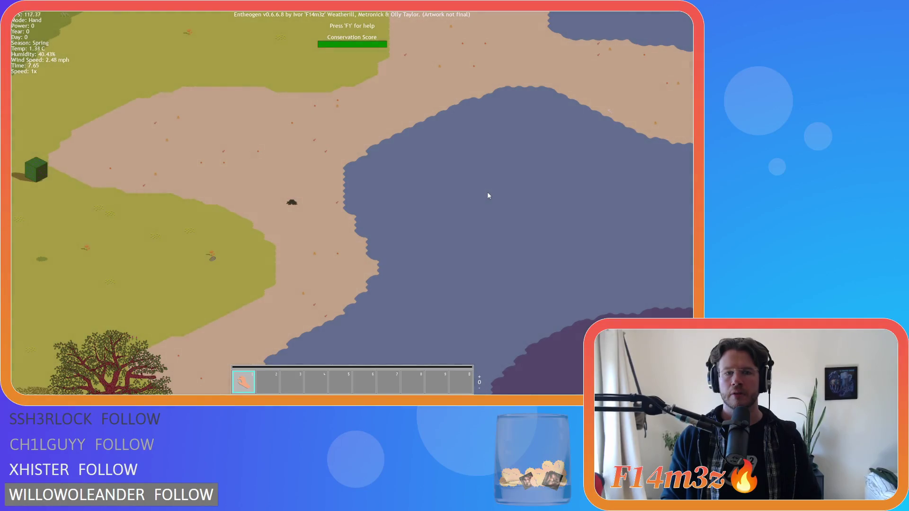
key("w")
key("d")
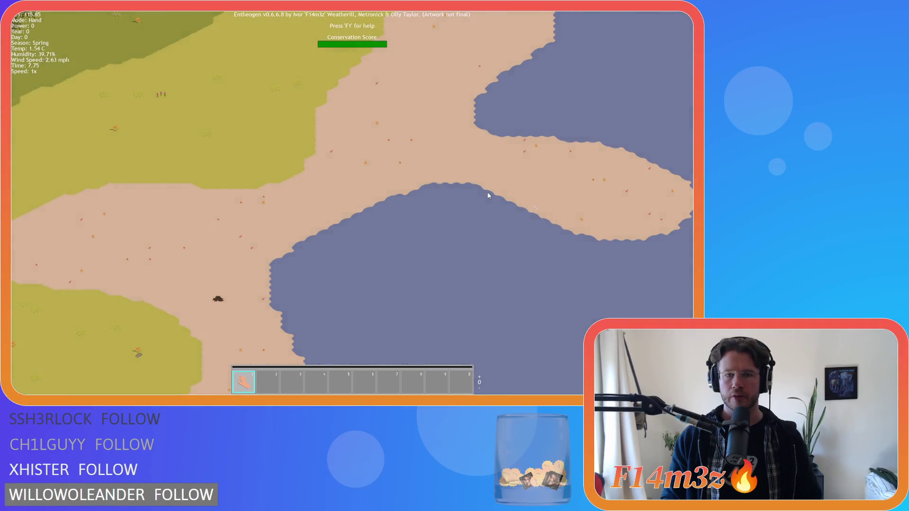
key("s")
scroll(408, 198, "up", 3)
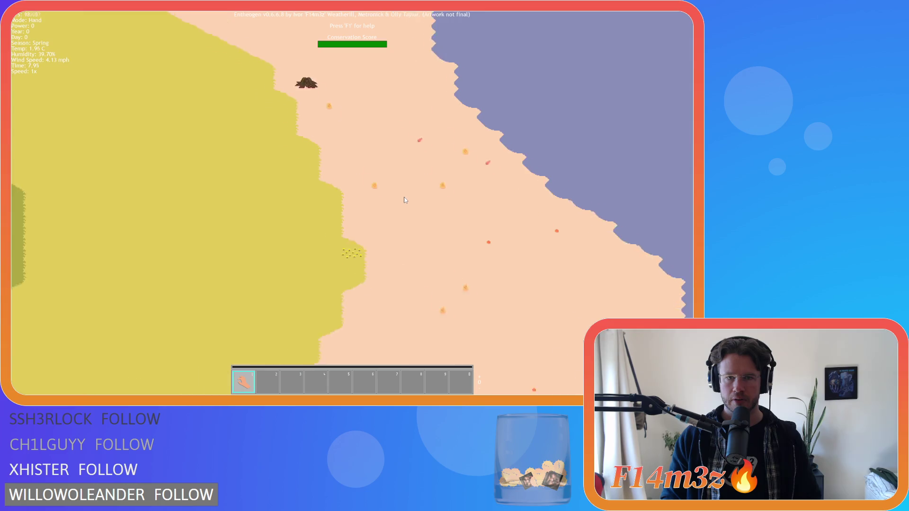
scroll(405, 199, "down", 3)
key("w")
key("d")
scroll(405, 199, "up", 3)
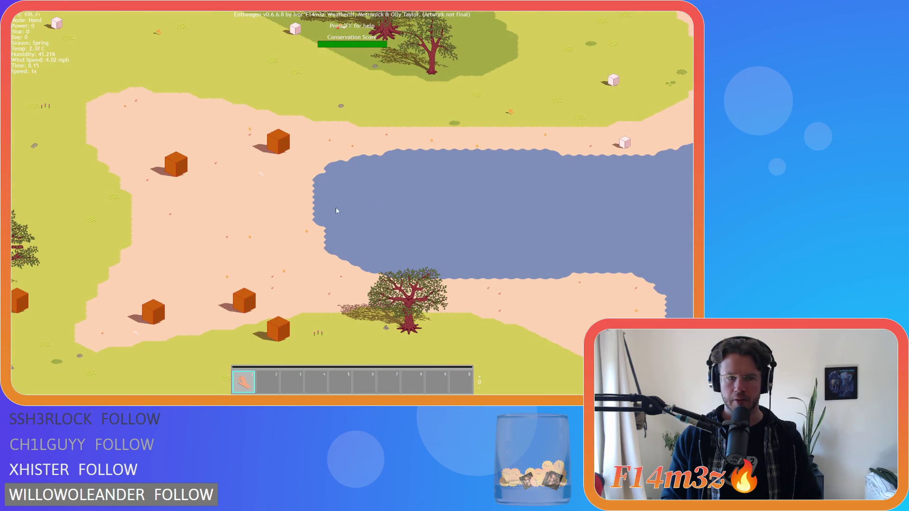
scroll(336, 211, "up", 3)
scroll(336, 210, "down", 3)
key("w")
key("d")
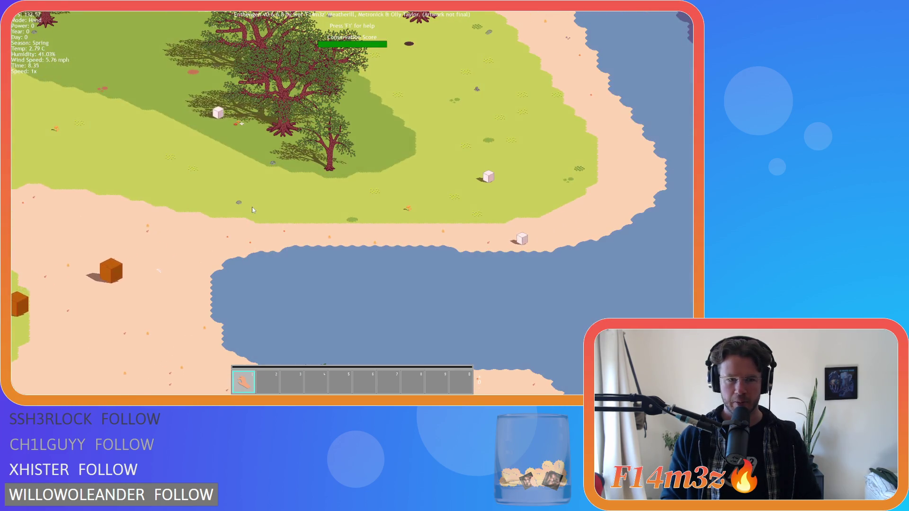
scroll(251, 210, "down", 3)
key("w")
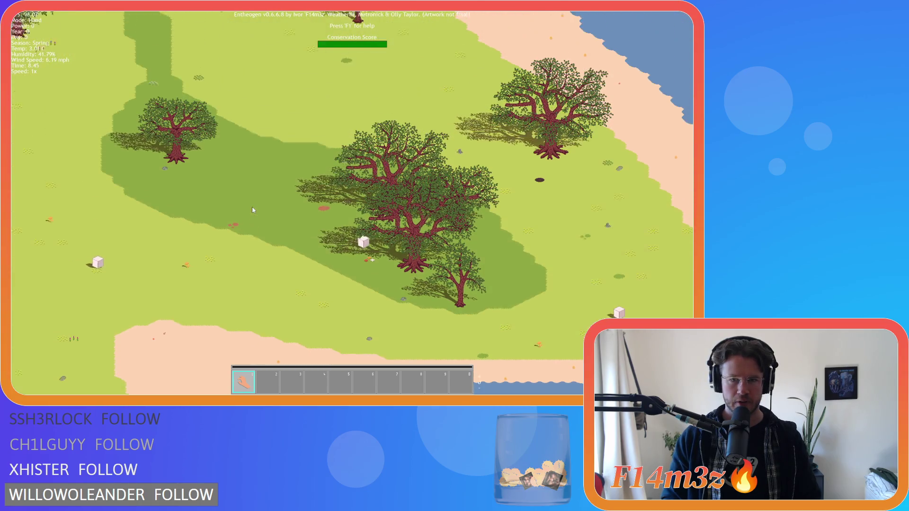
scroll(251, 210, "up", 3)
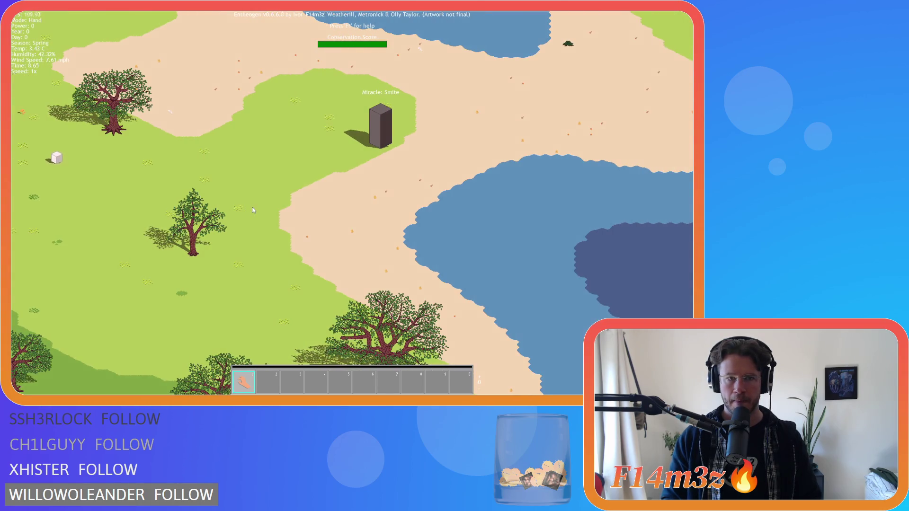
Survey other shorelines and the Expansion Stone grassland, then quit the test game.
key("w")
key("a")
key("w")
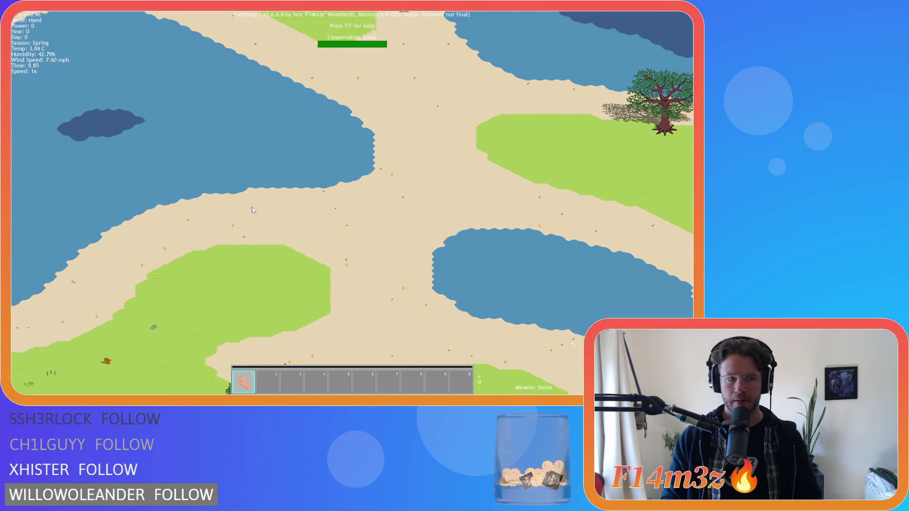
scroll(258, 215, "up", 3)
scroll(292, 199, "down", 5)
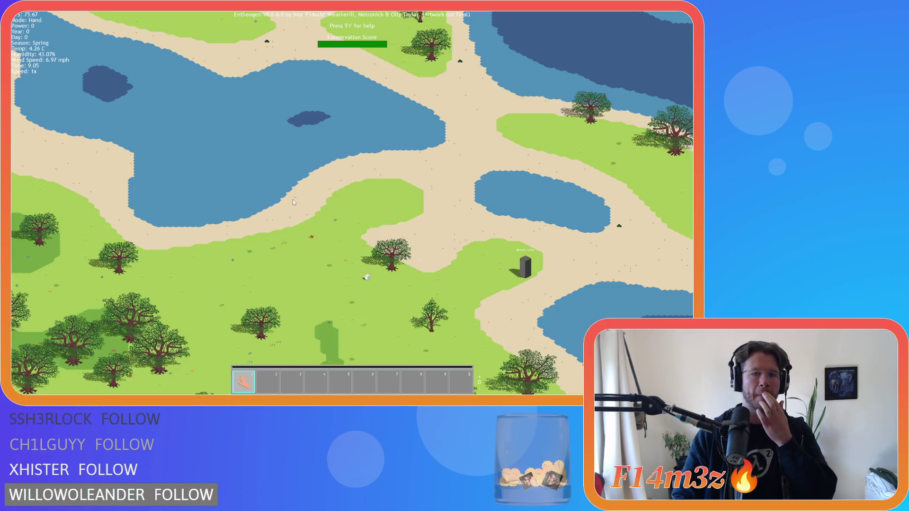
scroll(293, 200, "up", 3)
scroll(299, 204, "up", 3)
scroll(298, 203, "down", 3)
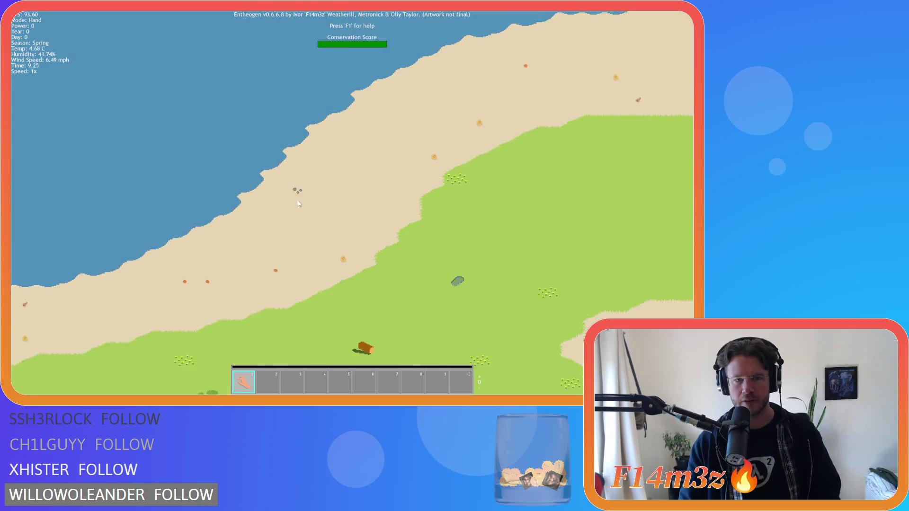
key("a")
key("s")
key("w")
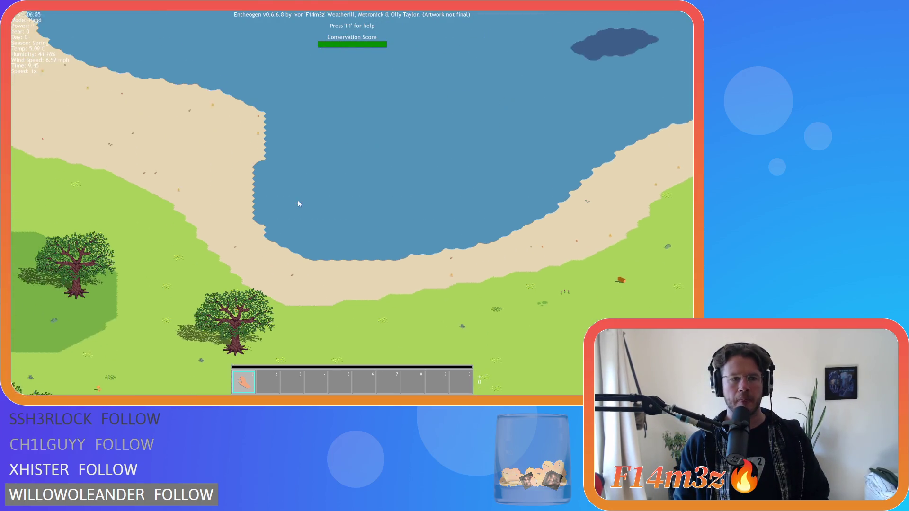
key("d")
key("w")
key("a")
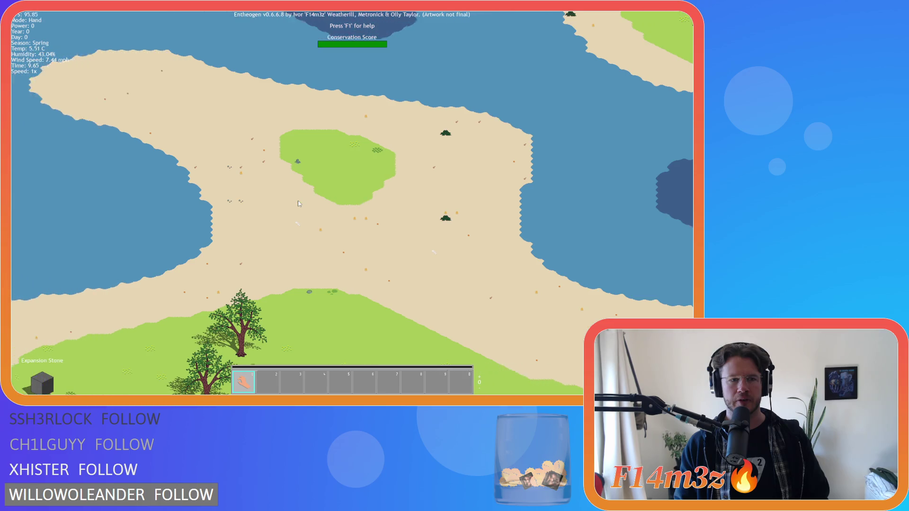
key("s")
key("a")
key("s")
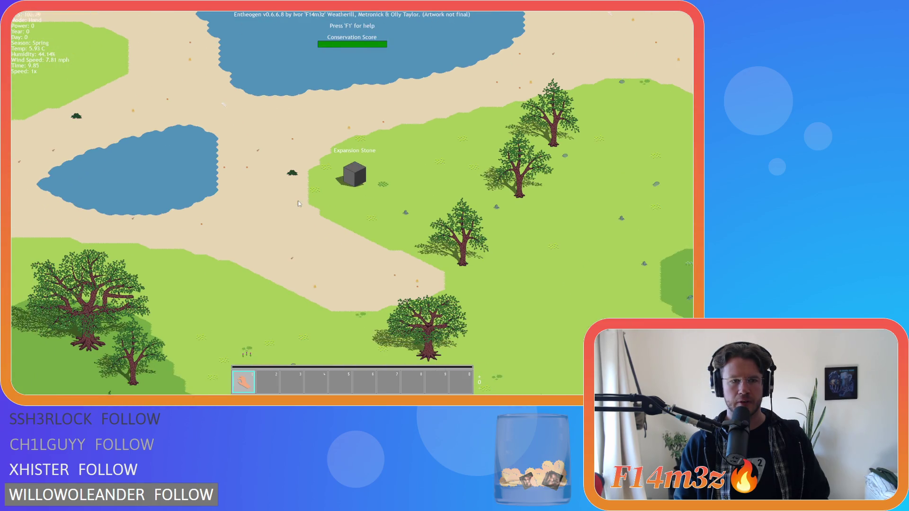
scroll(298, 204, "down", 3)
scroll(298, 204, "up", 3)
key("w")
scroll(303, 197, "up", 3)
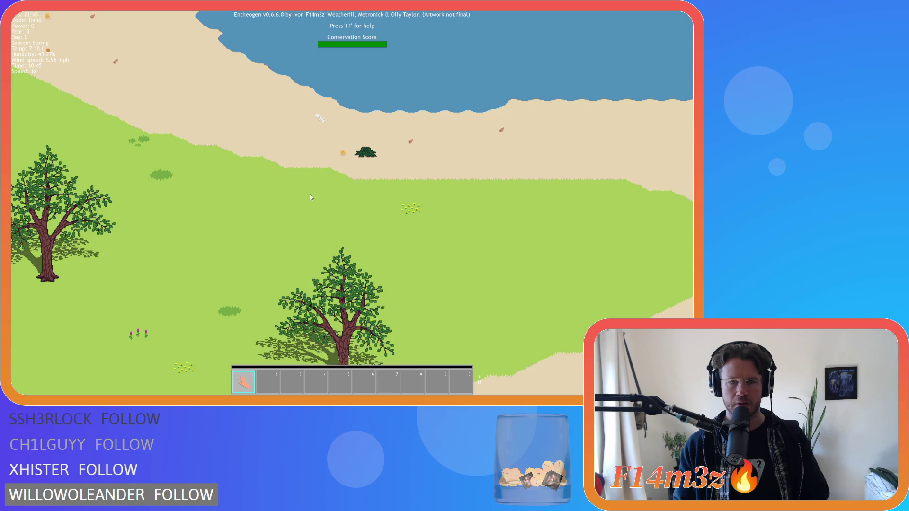
scroll(309, 197, "down", 3)
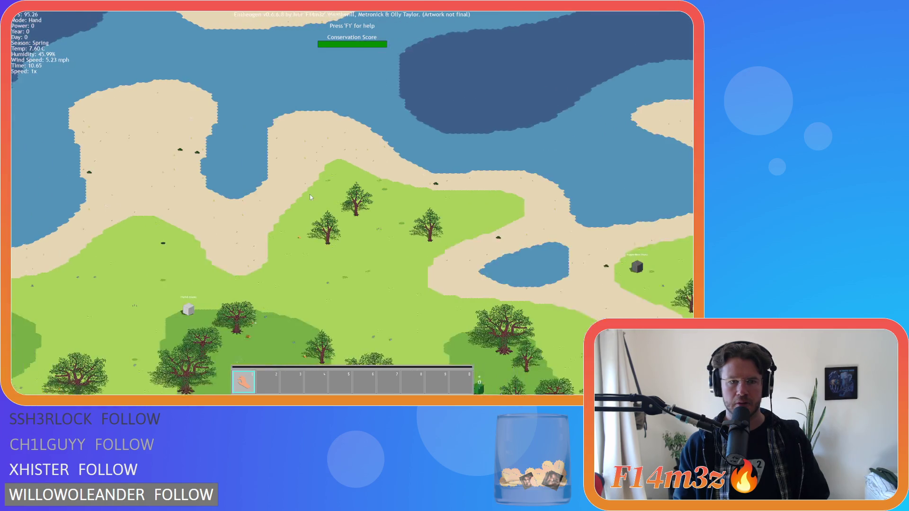
scroll(309, 197, "up", 3)
key("w")
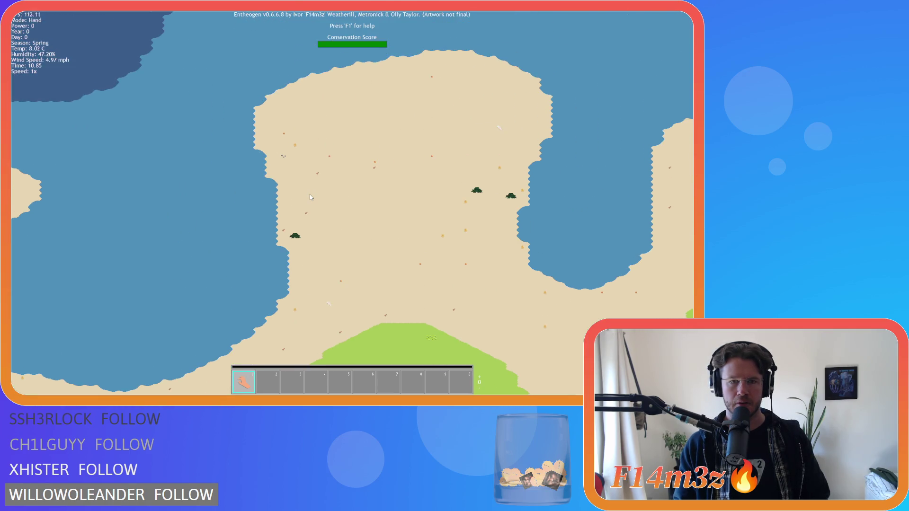
key("s")
key("a")
scroll(310, 196, "up", 4)
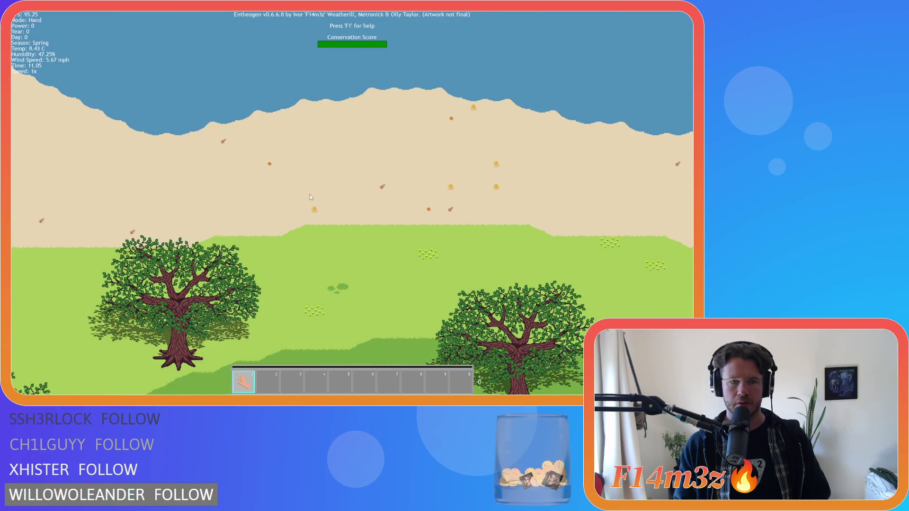
key("a")
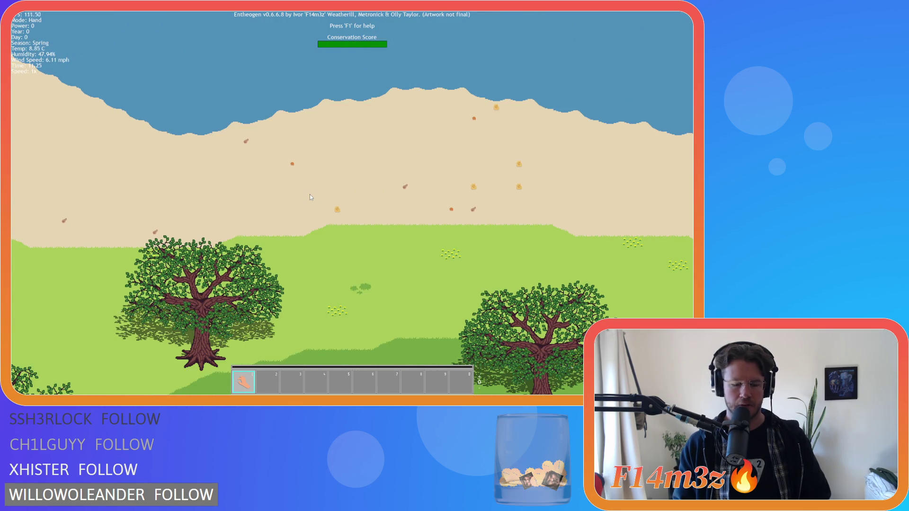
key("Escape")
key("y")
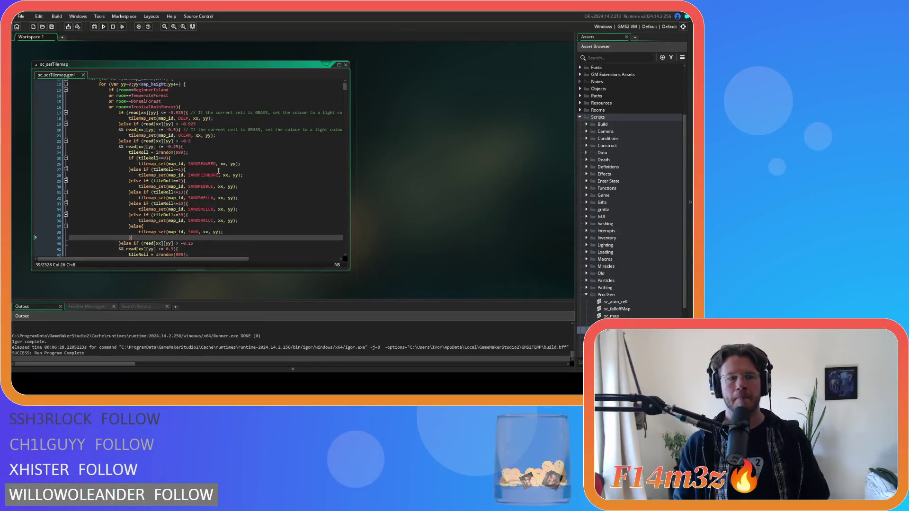
Change the SANDSHELL tileRoll thresholds to 8 on line 31 and 23 on line 33.
double_click(182, 193)
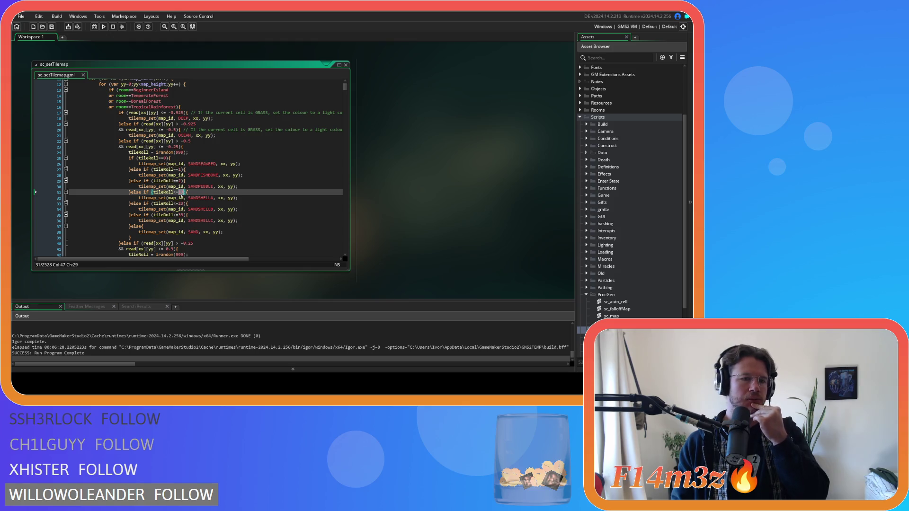
type("8")
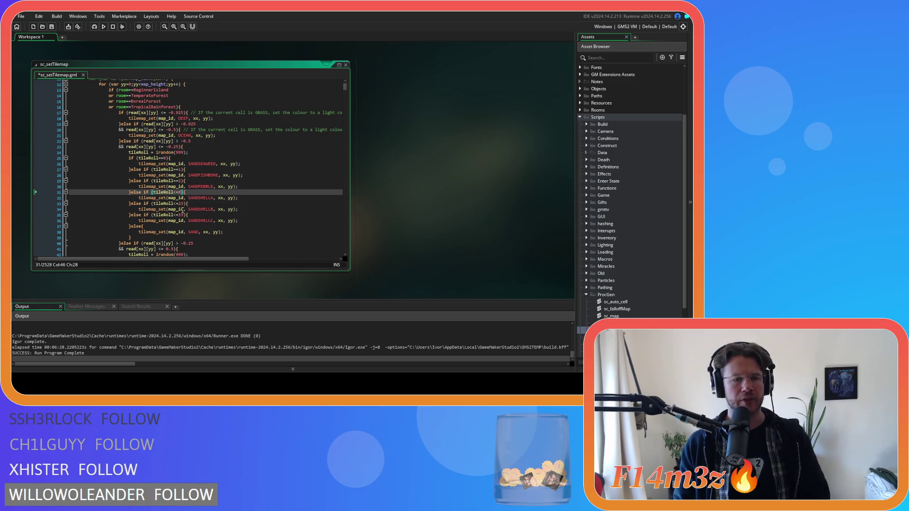
double_click(181, 203)
type("12")
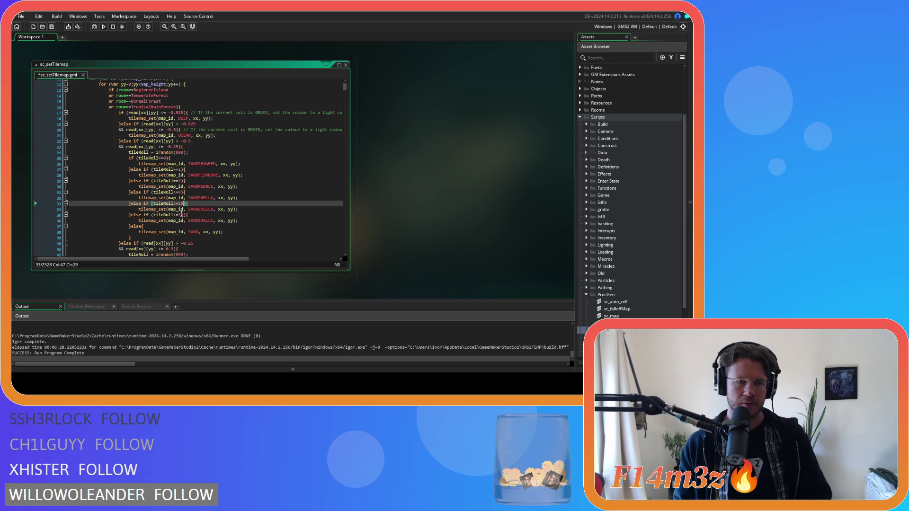
double_click(181, 204)
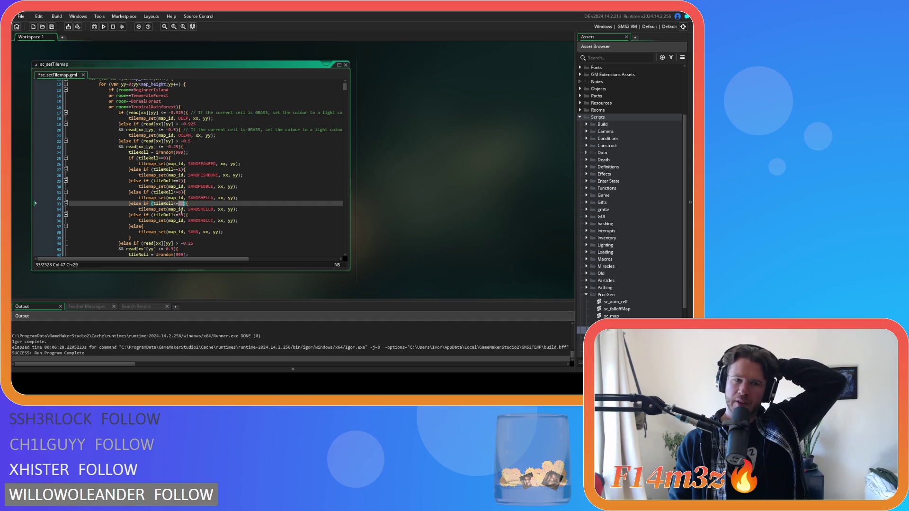
type("23")
Review the tilemap_set calls and thresholds, moving on to the tileRoll <= 13 condition.
left_click(193, 209)
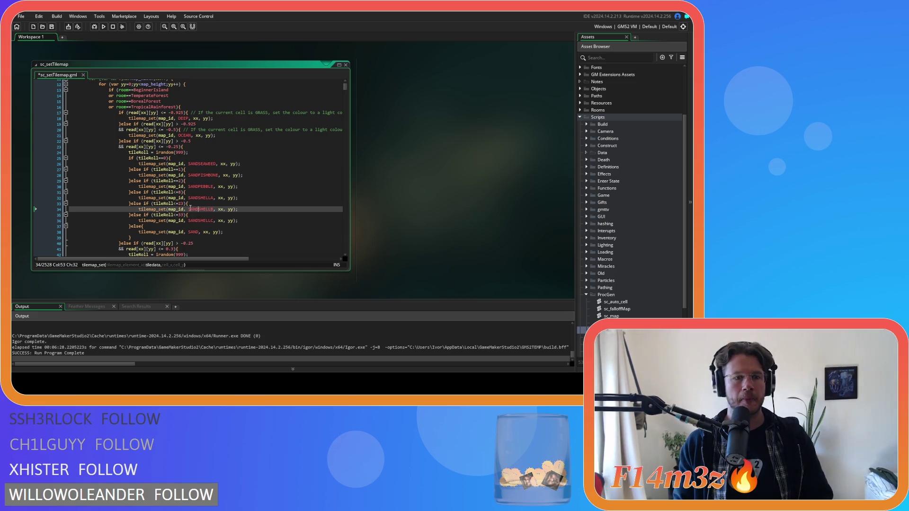
left_click(182, 204)
left_click(194, 198)
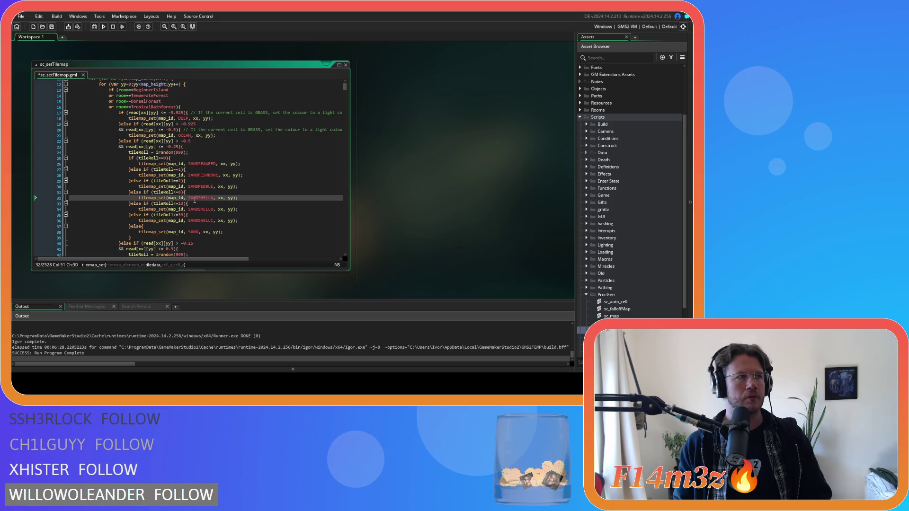
left_click(182, 192)
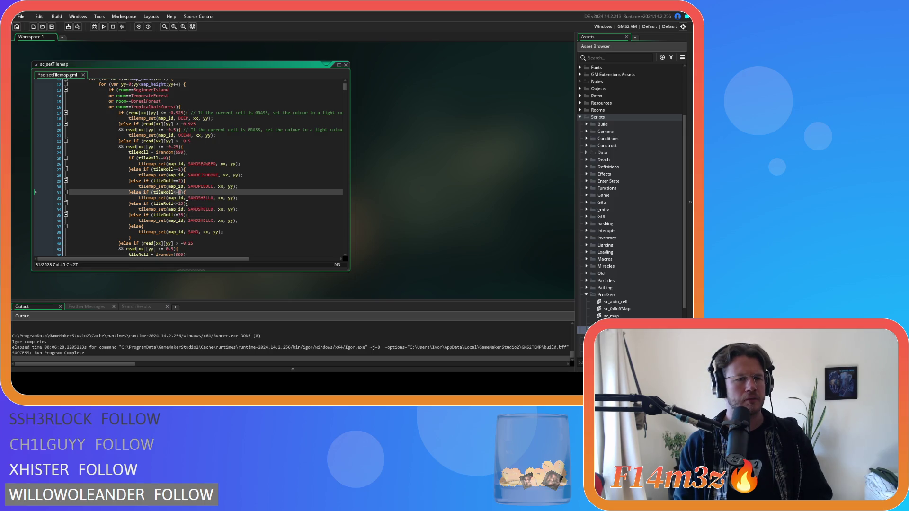
left_click(180, 203)
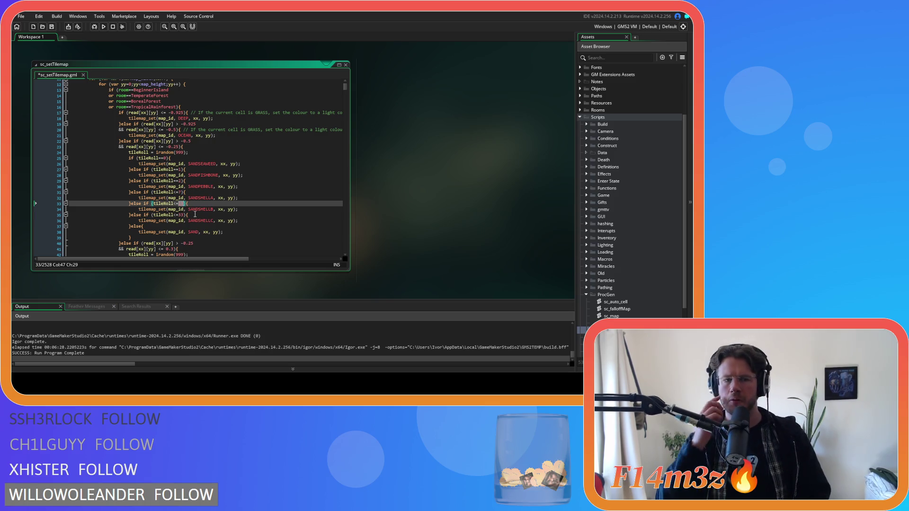
left_click(180, 215)
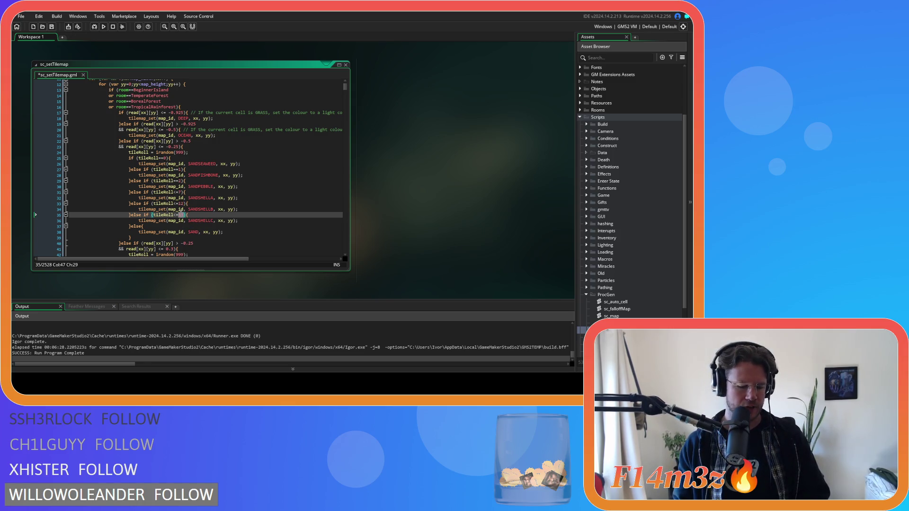
scroll(219, 203, "down", 3)
Save sc_setTilemap and launch a test build with F5.
key("F5")
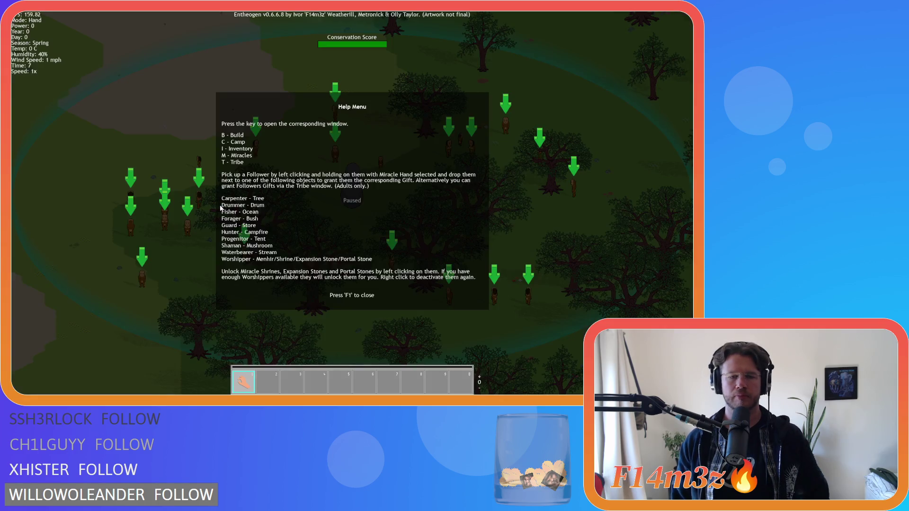
Close the help overlay and inspect the lake shore and forested area to the right.
key("F1")
scroll(219, 205, "down", 3)
scroll(220, 205, "up", 5)
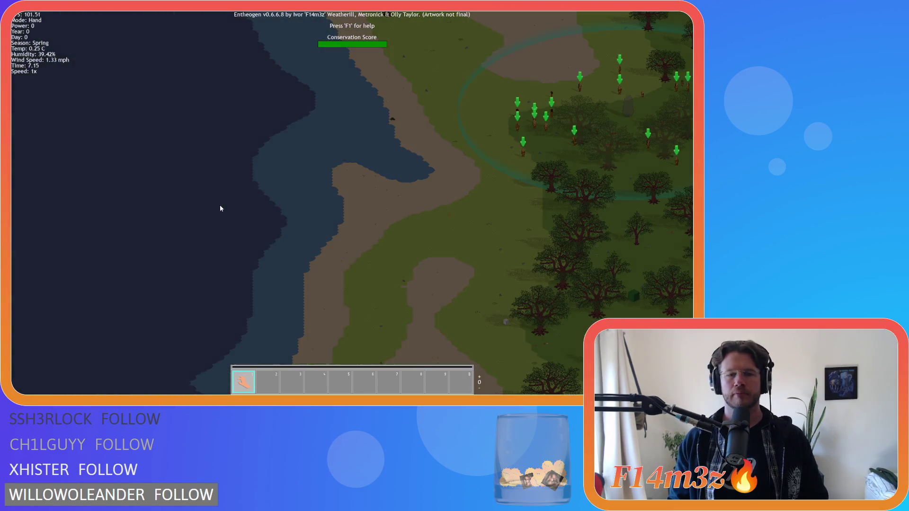
scroll(247, 224, "up", 5)
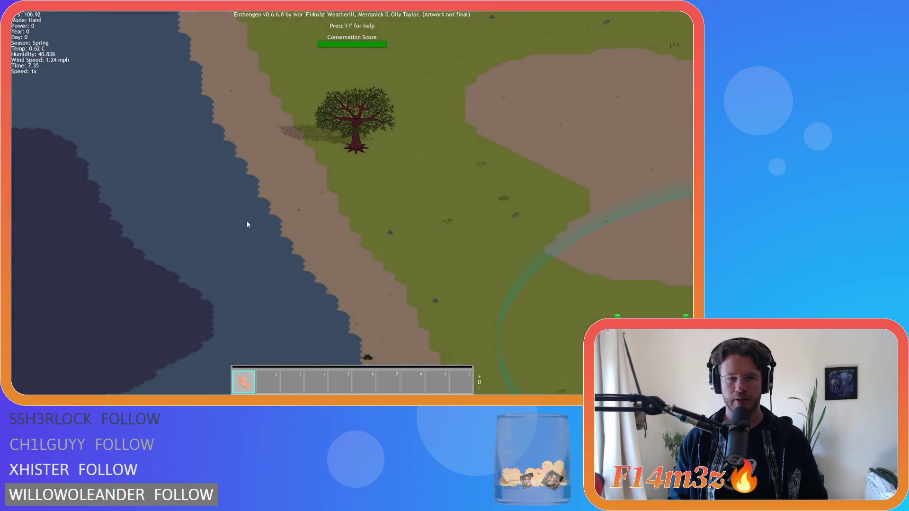
key("d")
key("s")
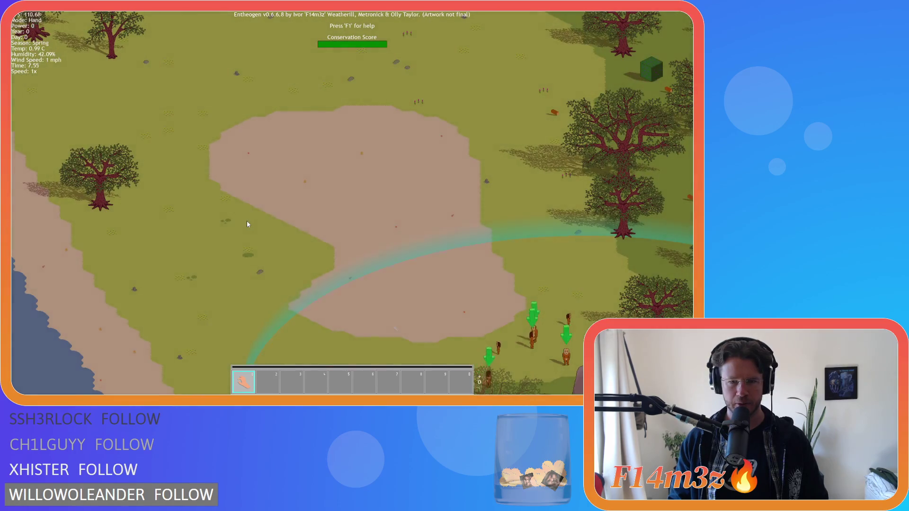
scroll(246, 224, "down", 5)
scroll(247, 224, "up", 5)
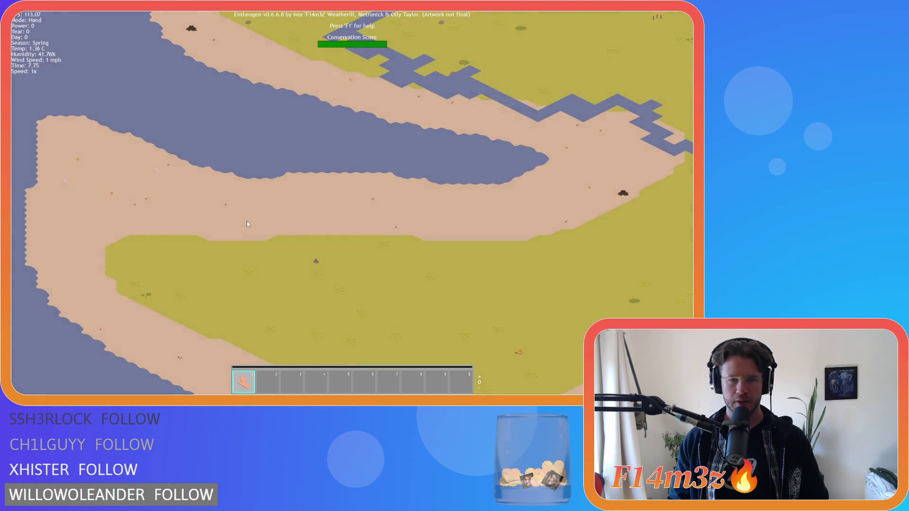
scroll(247, 224, "up", 3)
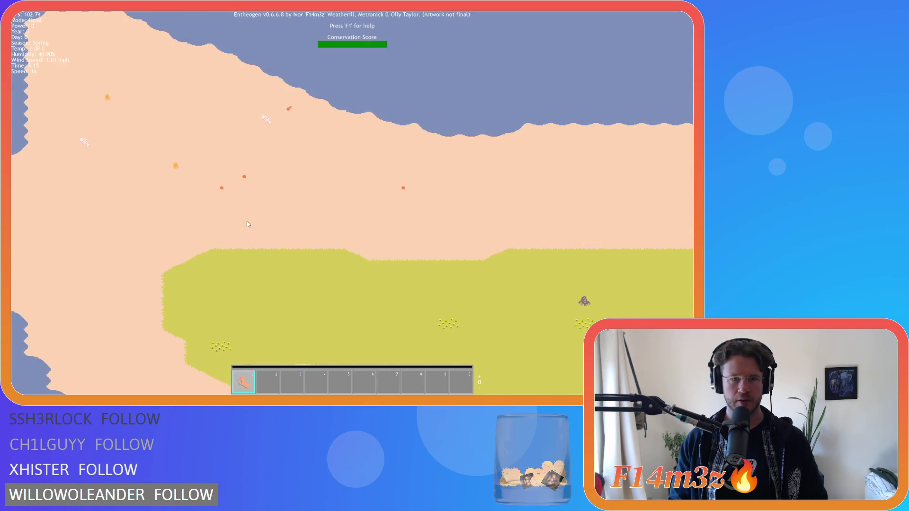
key("s")
key("a")
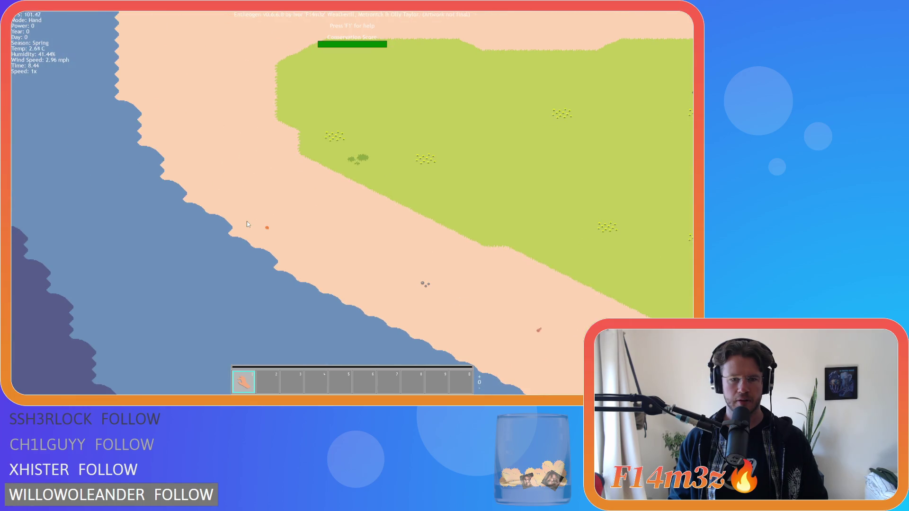
scroll(246, 224, "down", 5)
scroll(247, 224, "up", 5)
key("d")
scroll(247, 224, "down", 3)
key("d")
scroll(246, 224, "up", 3)
scroll(246, 221, "up", 3)
key("d")
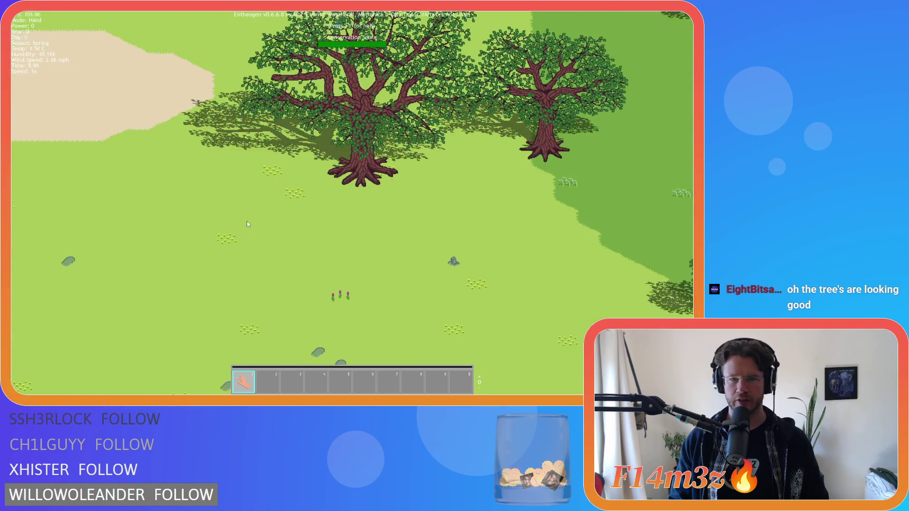
scroll(246, 221, "down", 5)
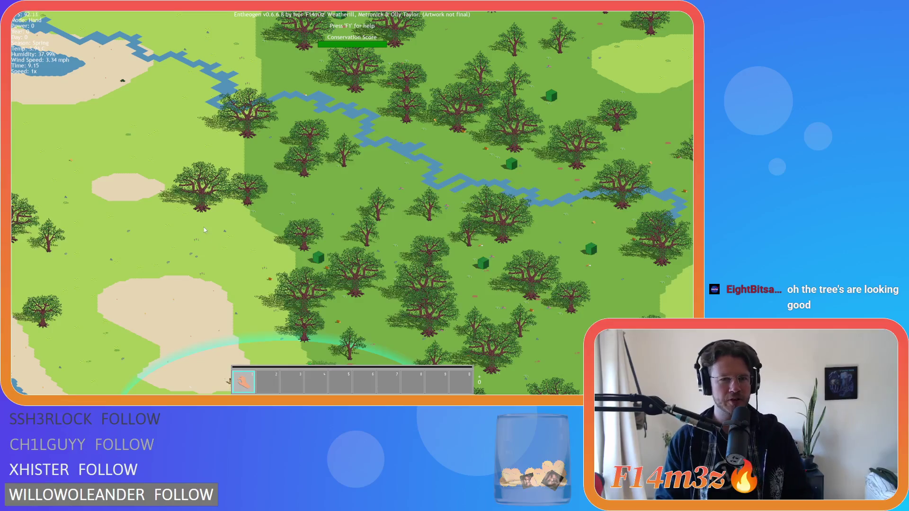
scroll(232, 198, "up", 2)
key("d")
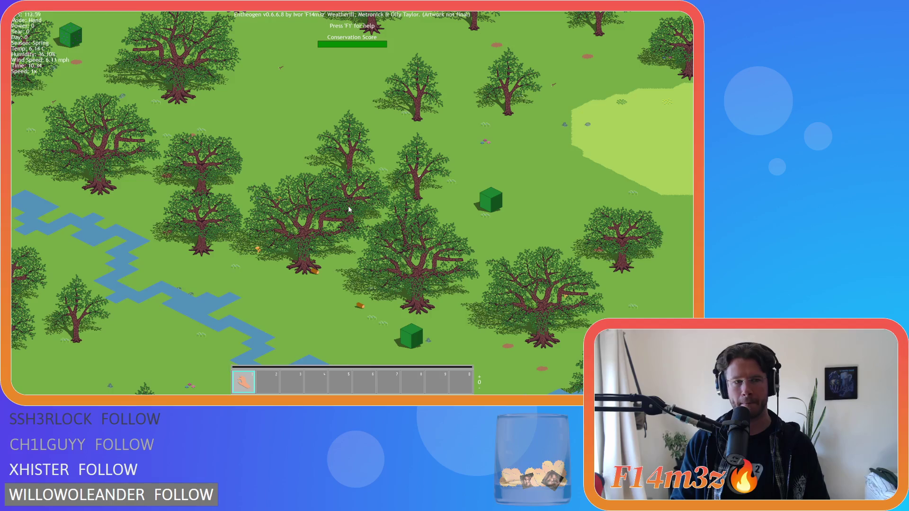
Pan past the stairs, water and dense forest to the sand and grass around the stepped pyramid.
key("w")
key("a")
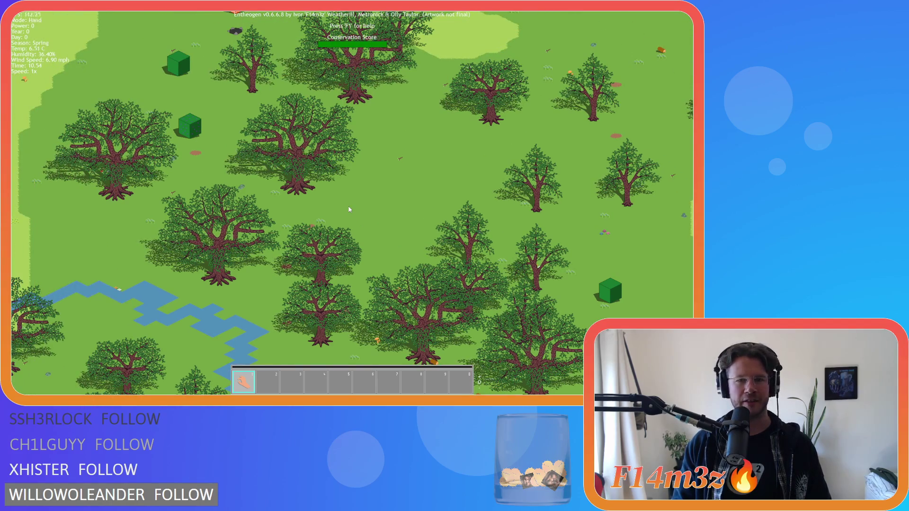
key("w")
key("d")
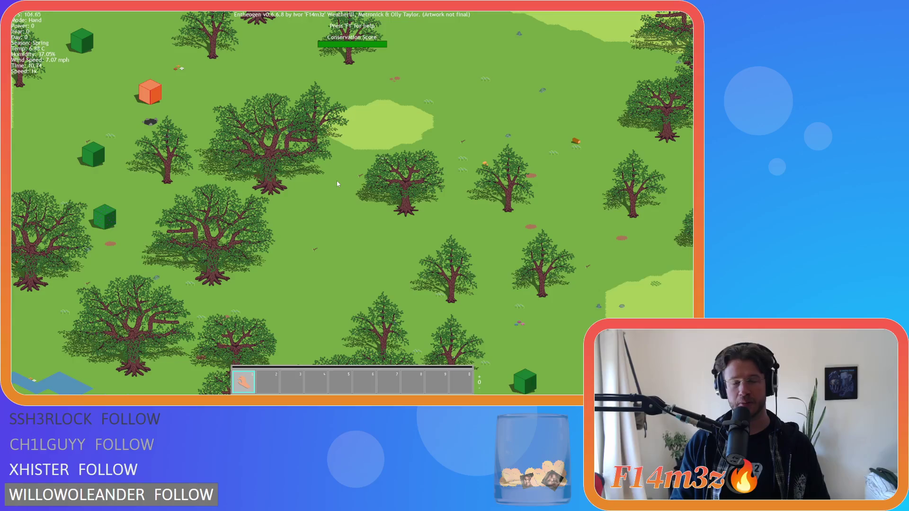
key("w")
key("d")
key("a")
key("w")
key("a")
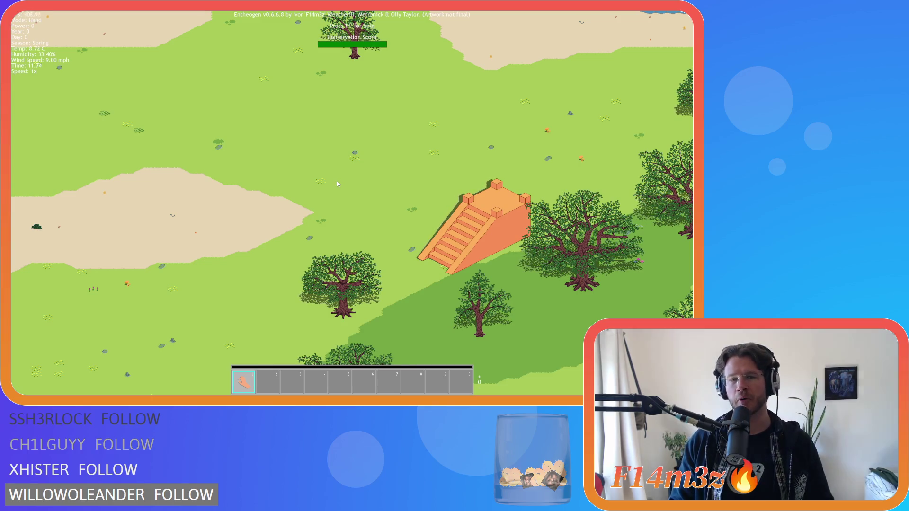
key("w")
key("a")
key("s")
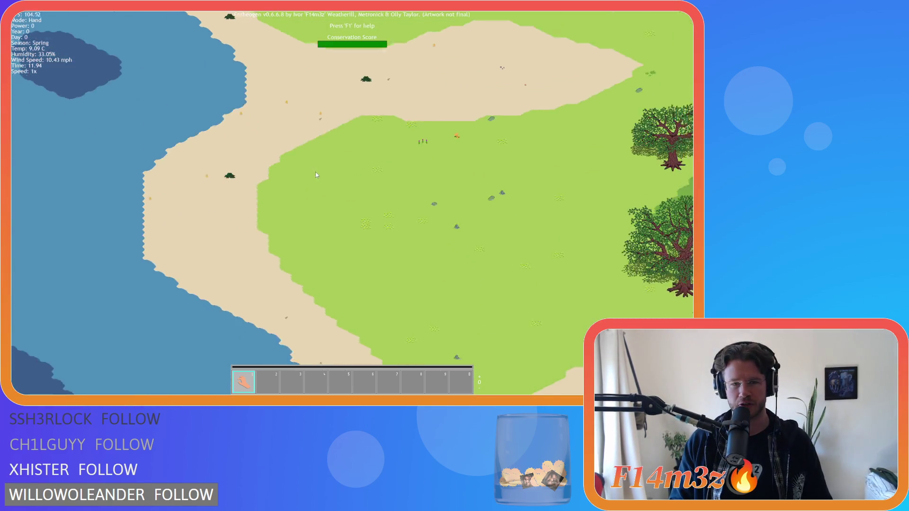
key("d")
key("d")
key("s")
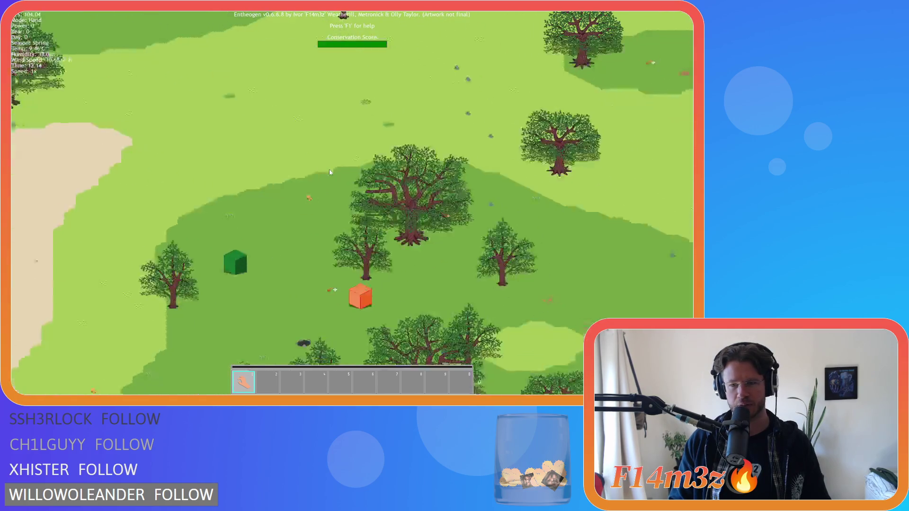
key("s")
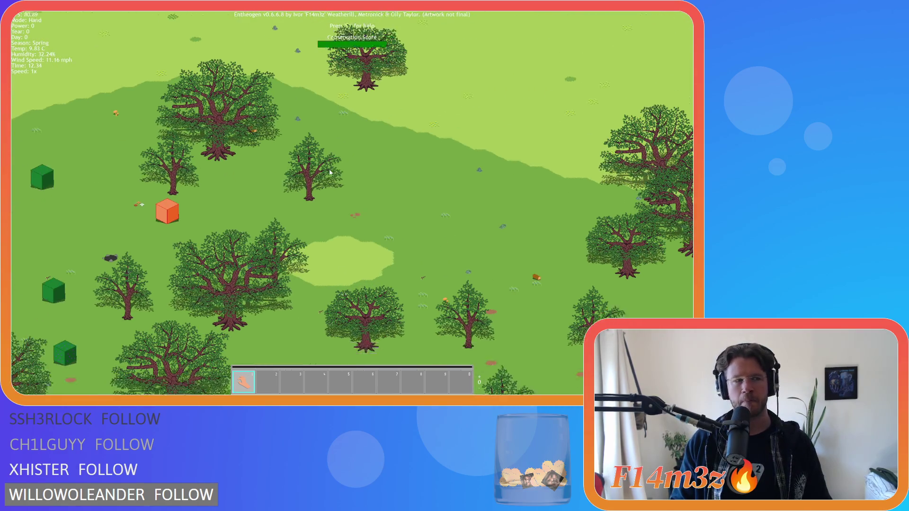
key("a")
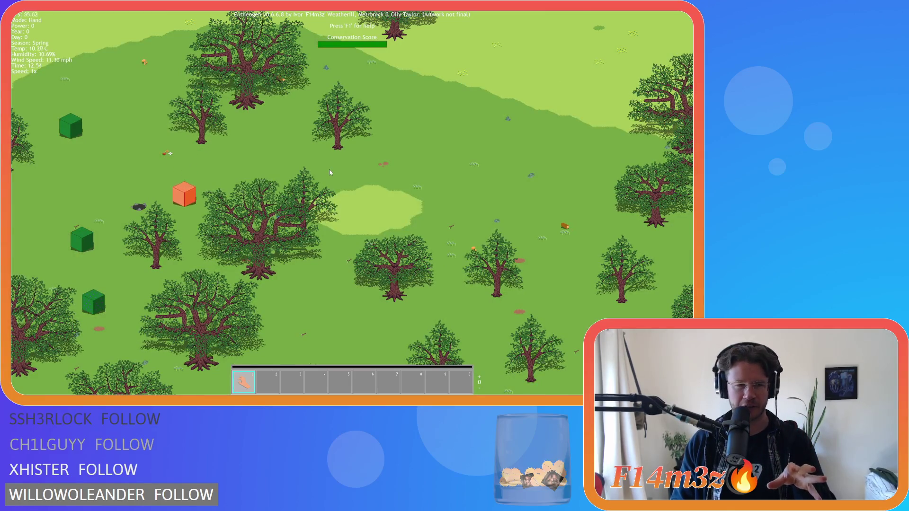
key("d")
key("w")
key("s")
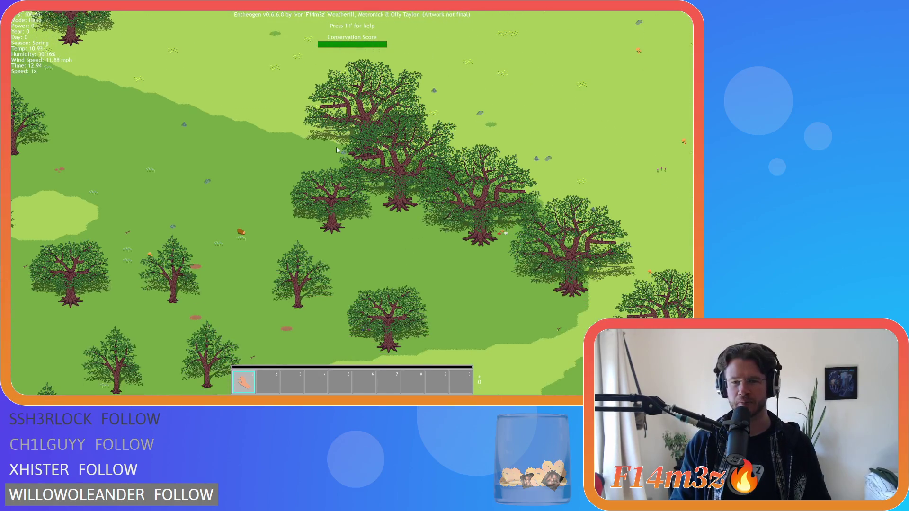
key("a")
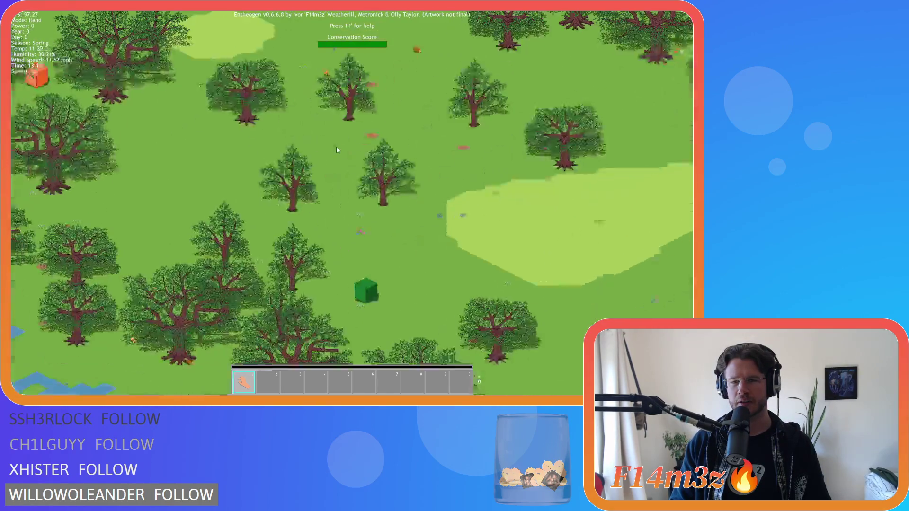
key("w")
key("w")
key("a")
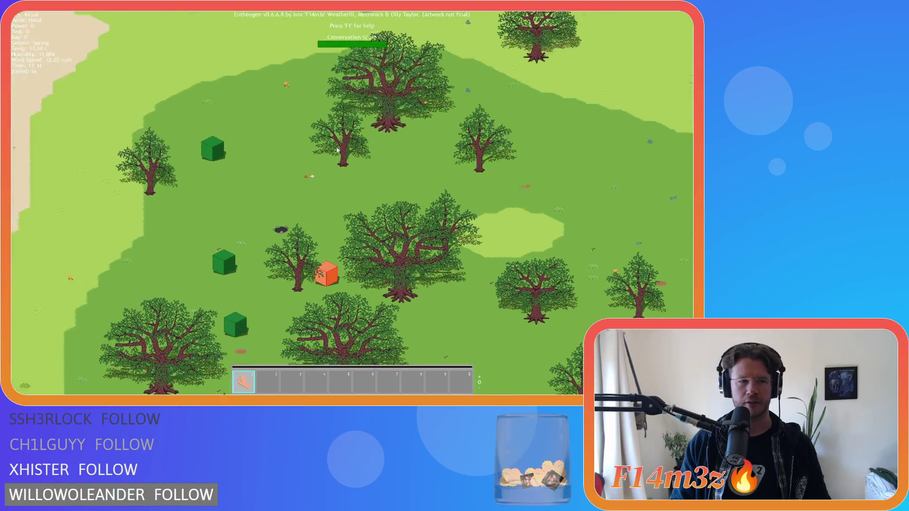
key("w")
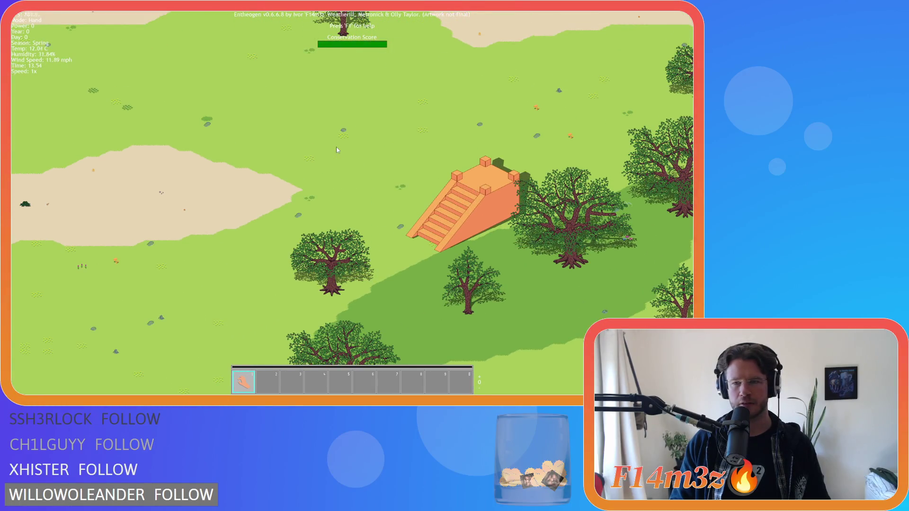
key("d")
key("s")
key("d")
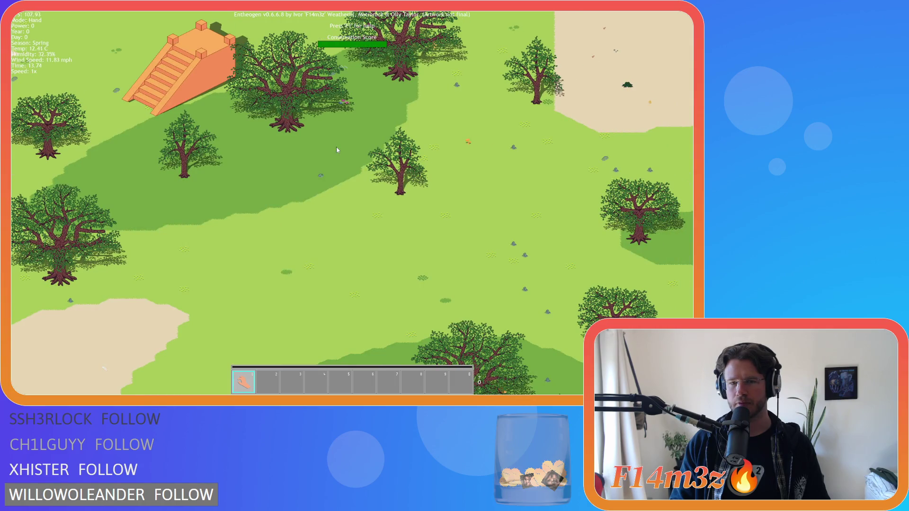
key("a")
key("a")
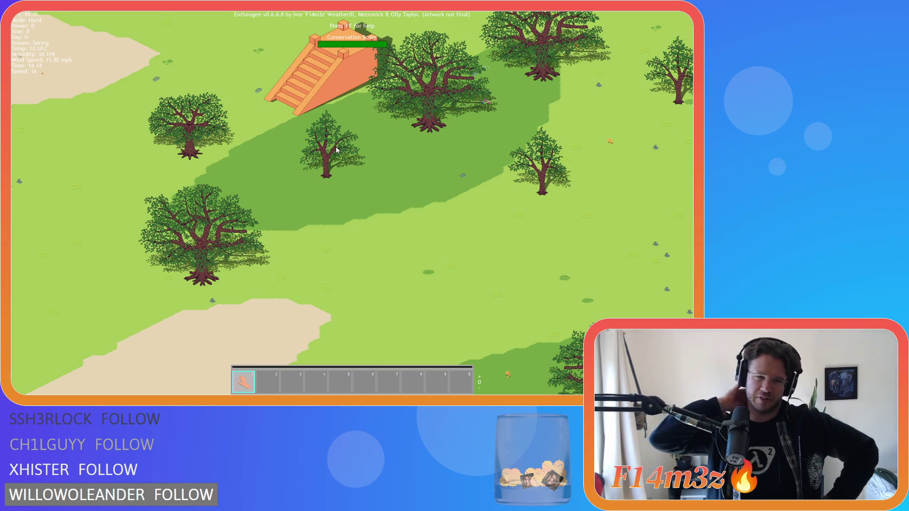
Check the grass edges below the pyramid, then survey the island's lakes and sand paths.
scroll(336, 149, "up", 2)
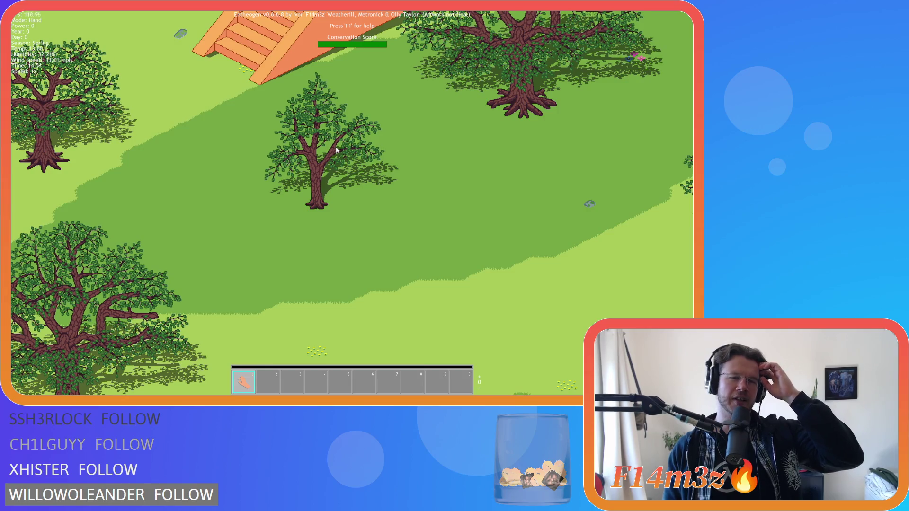
key("a")
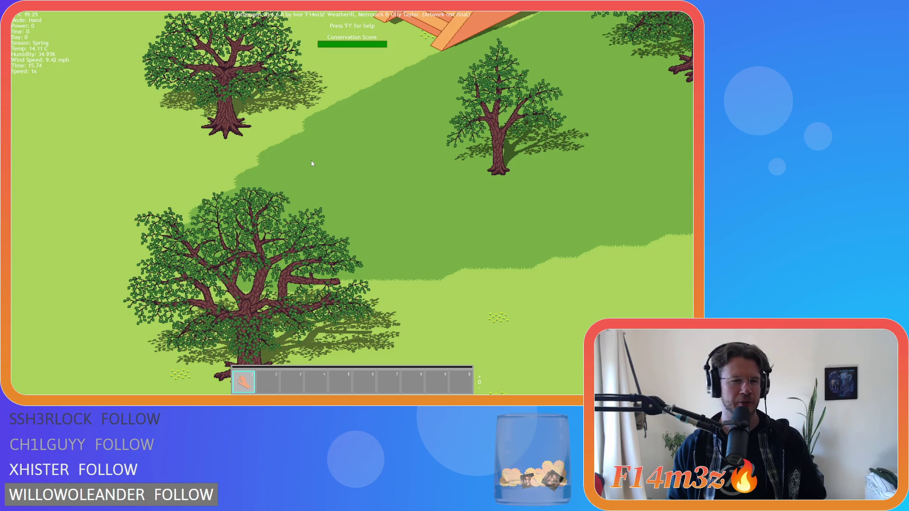
scroll(311, 160, "down", 5)
scroll(277, 168, "up", 4)
key("s")
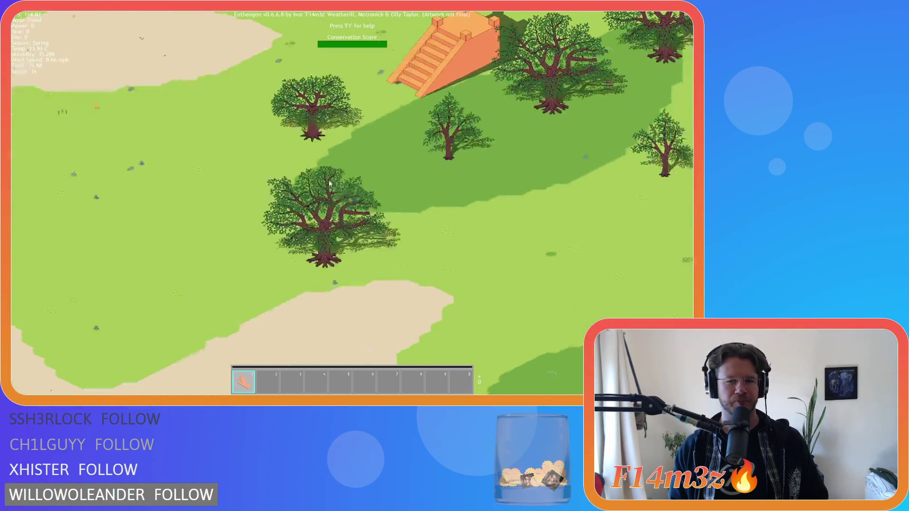
key("d")
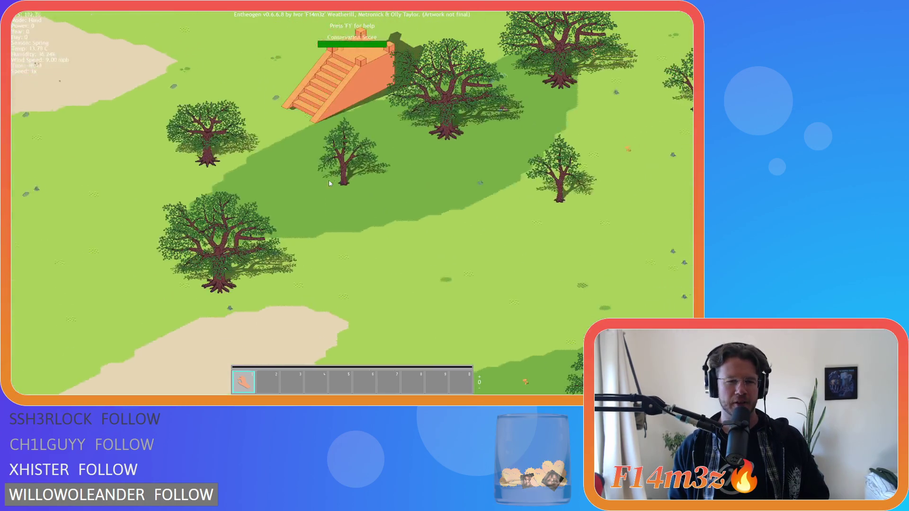
key("s")
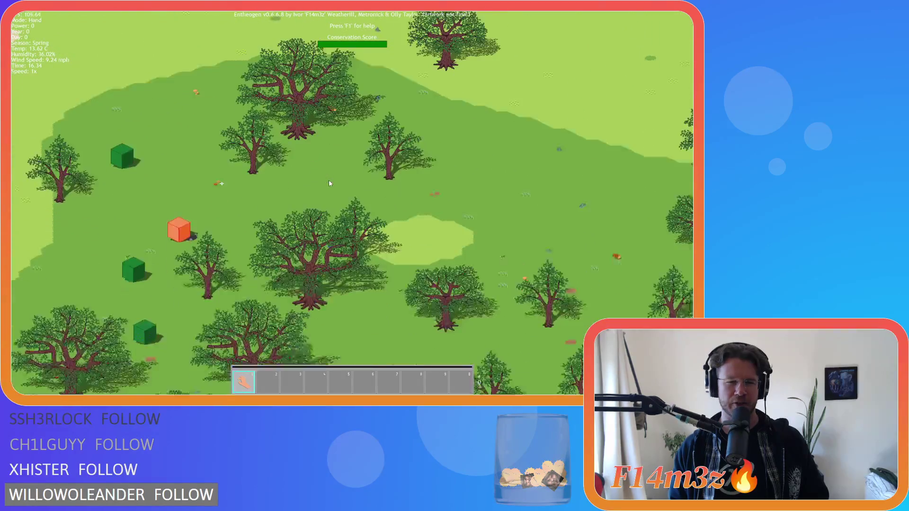
key("w")
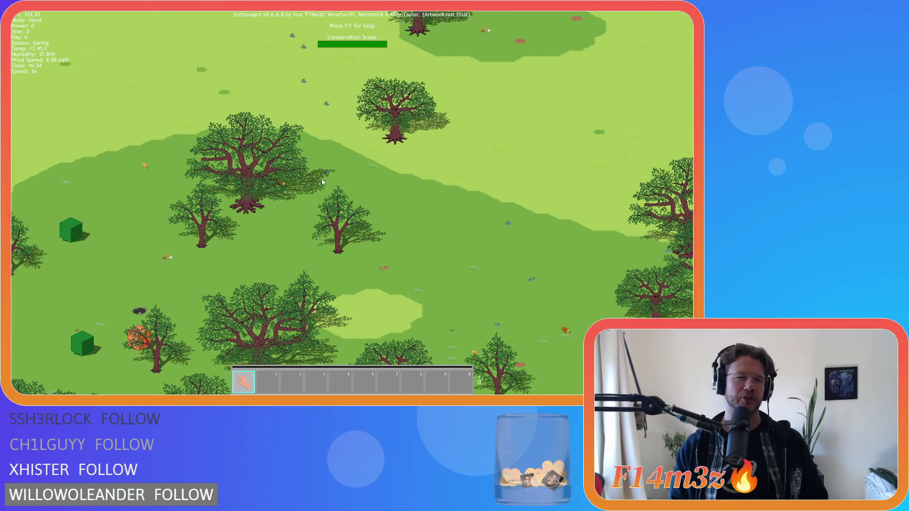
key("w")
scroll(314, 186, "down", 3)
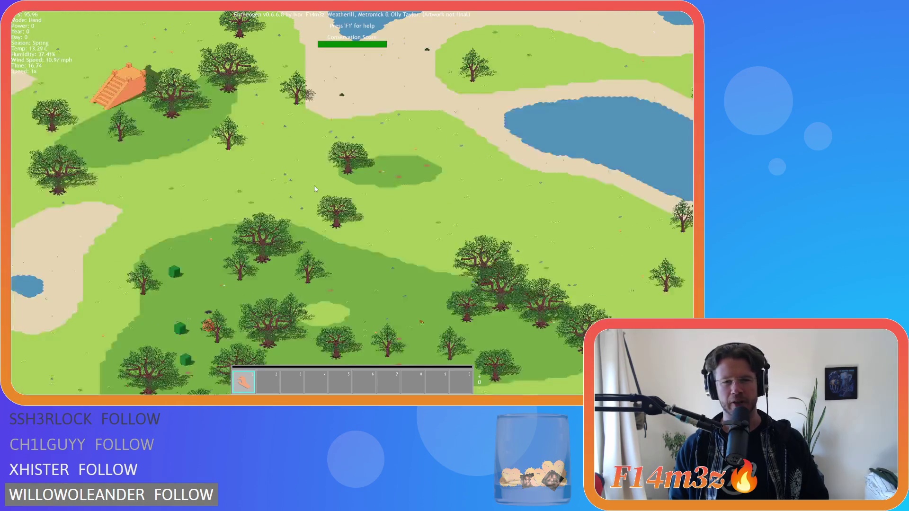
key("w")
scroll(314, 186, "up", 3)
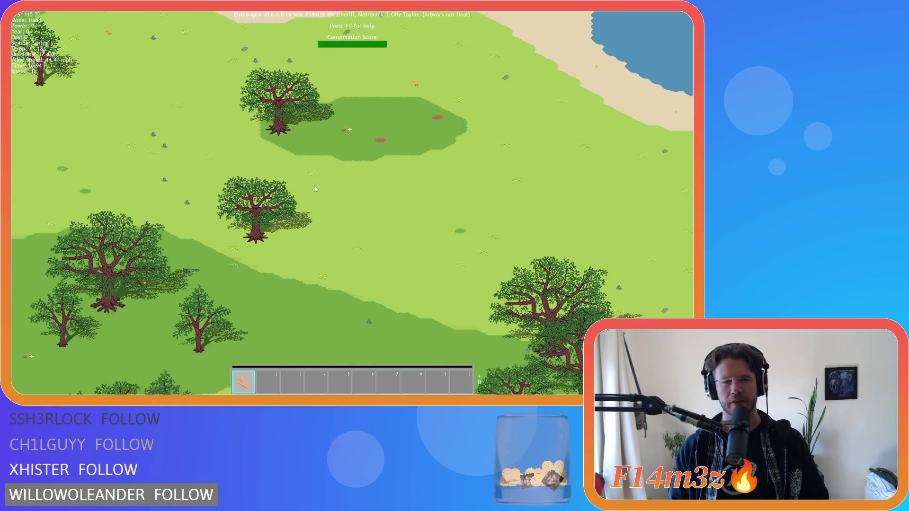
key("s")
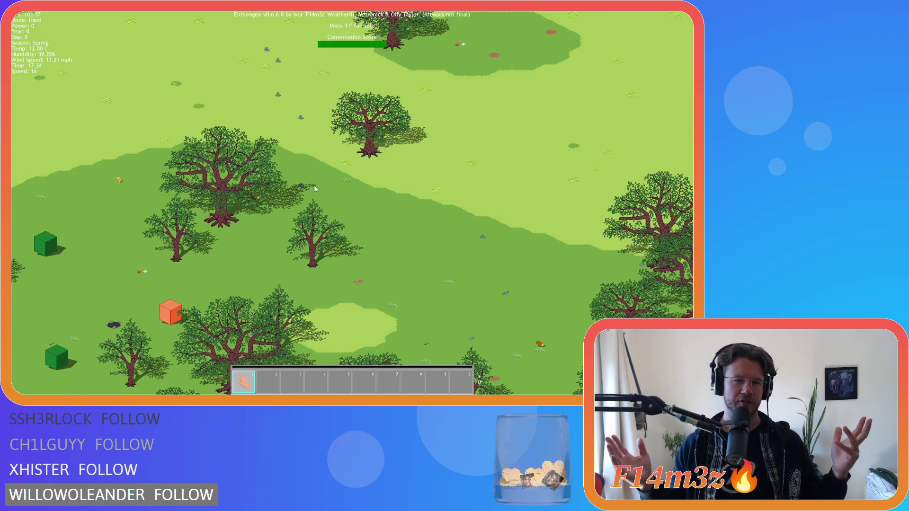
scroll(348, 232, "down", 3)
Pan around the large lake, following its beach edges onto the big sandy area.
key("d")
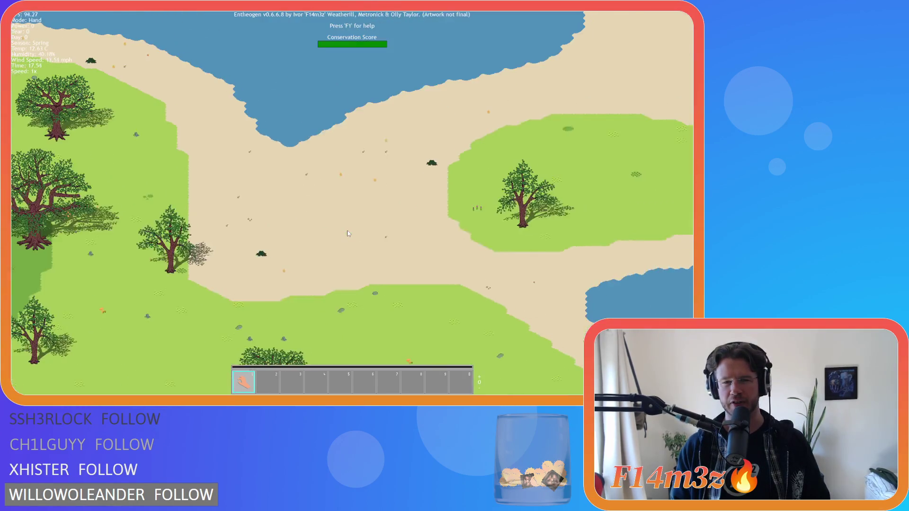
key("s")
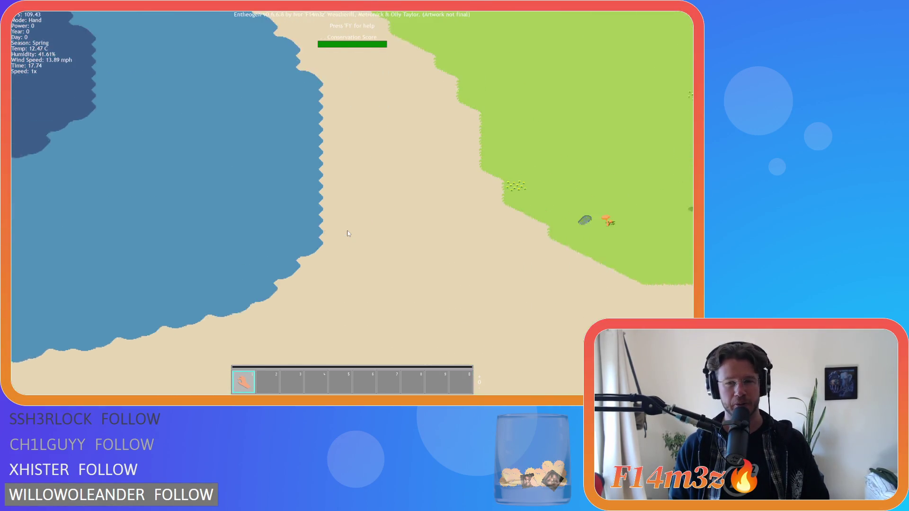
key("a")
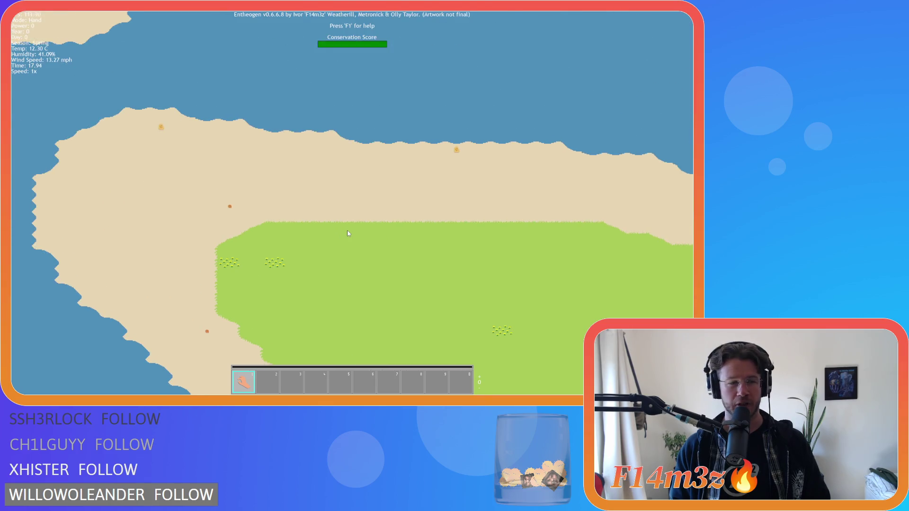
key("s")
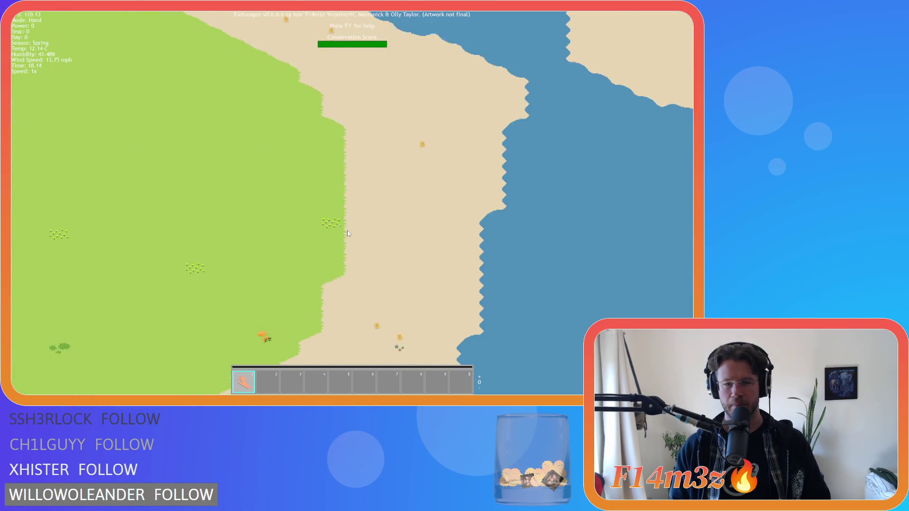
key("w")
key("d")
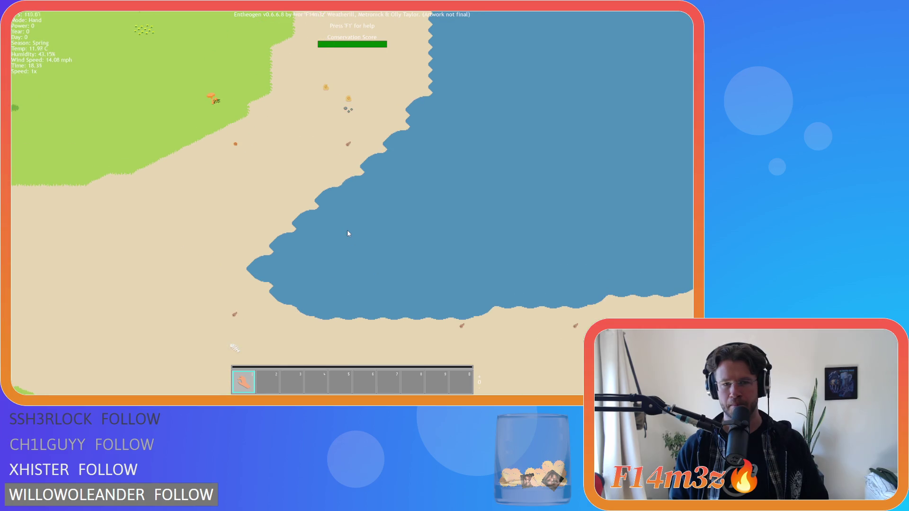
key("s")
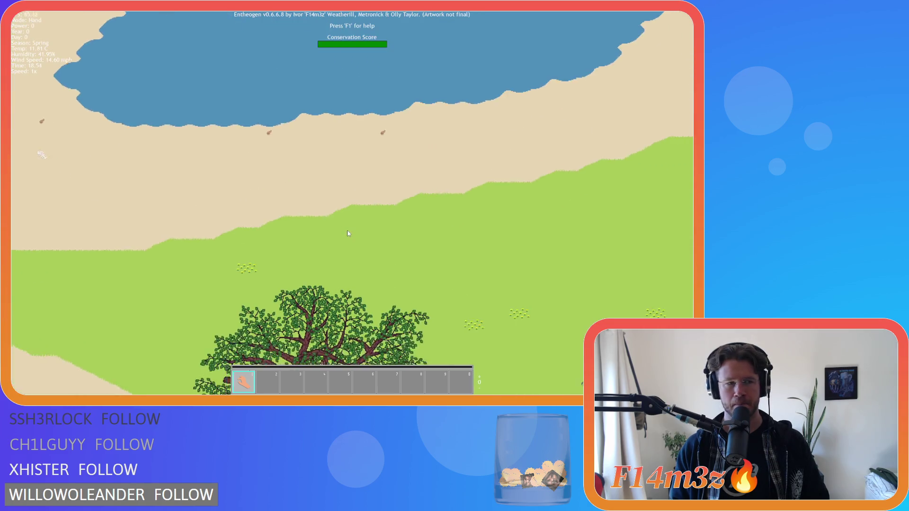
key("d")
key("w")
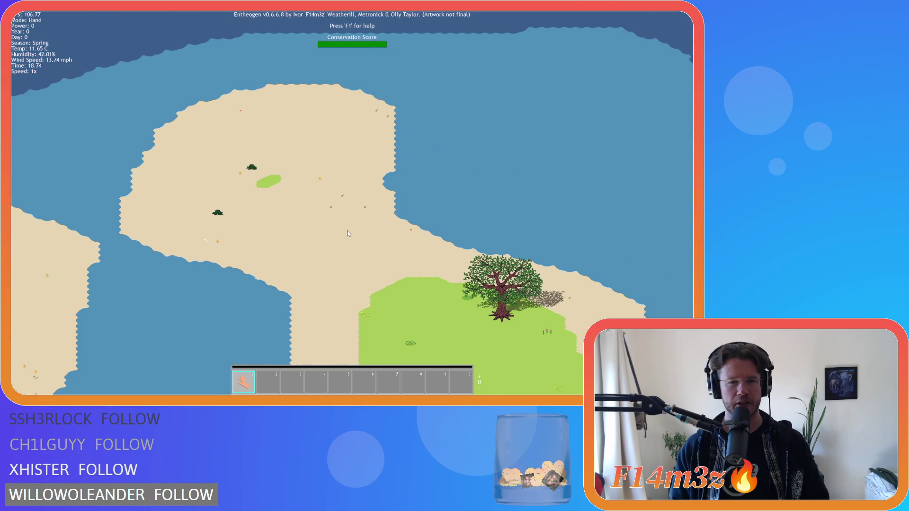
key("a")
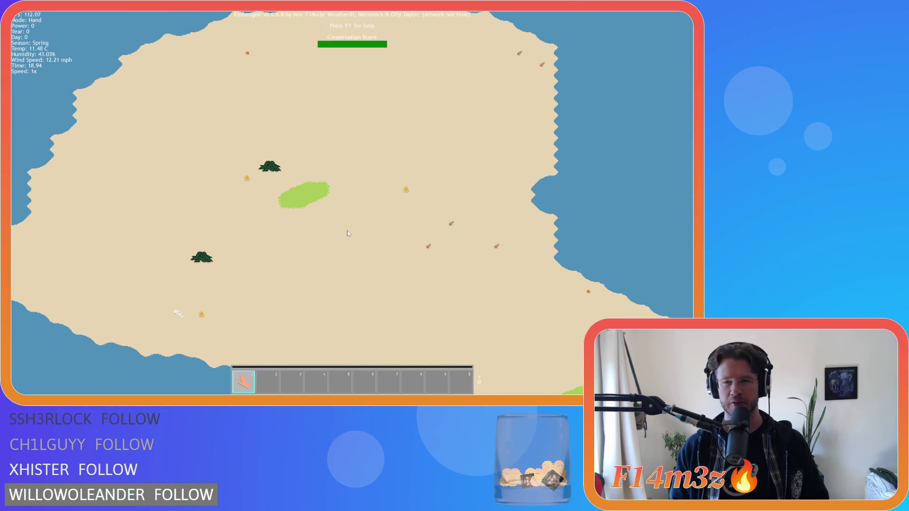
Tour the tree-dotted grassland, lobed lake, crate-lined sand band, river and island.
key("s")
key("d")
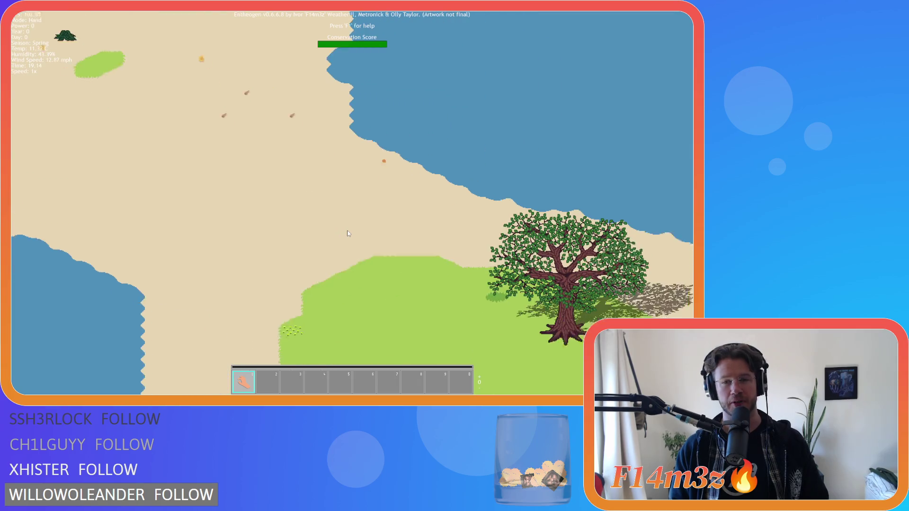
key("s")
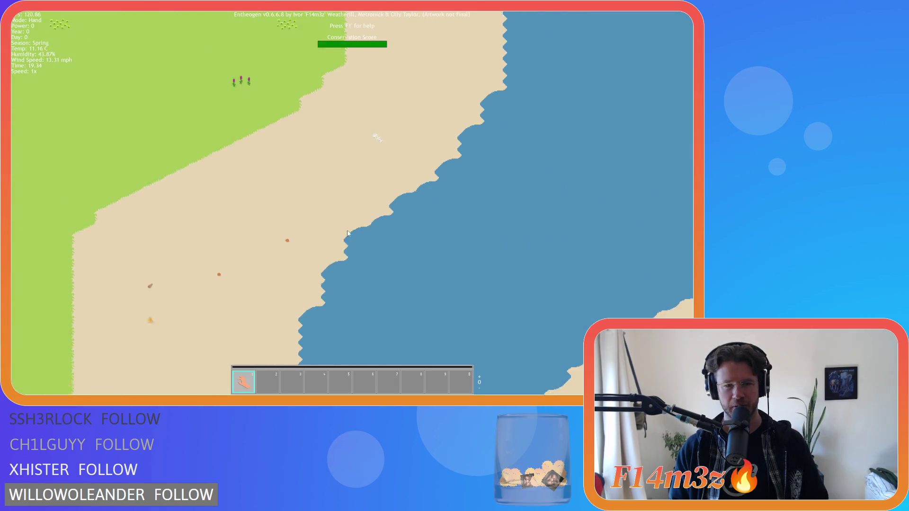
key("s")
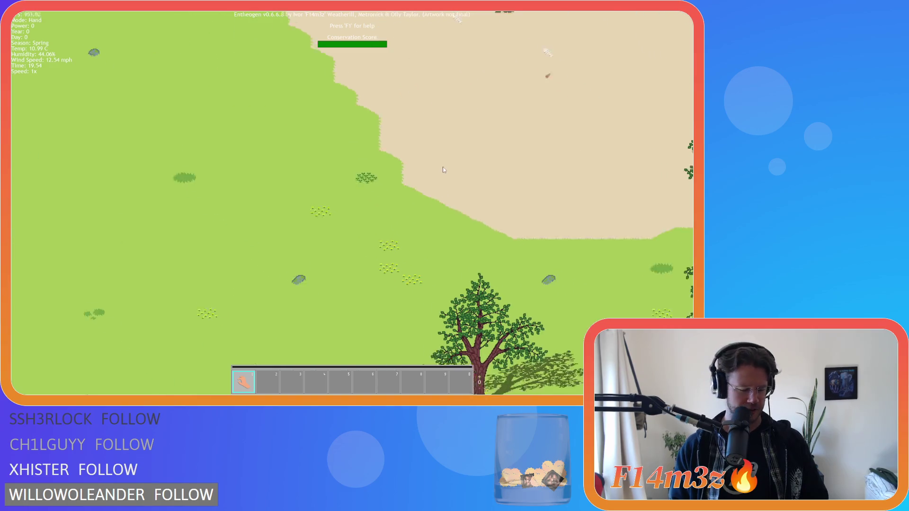
key("d")
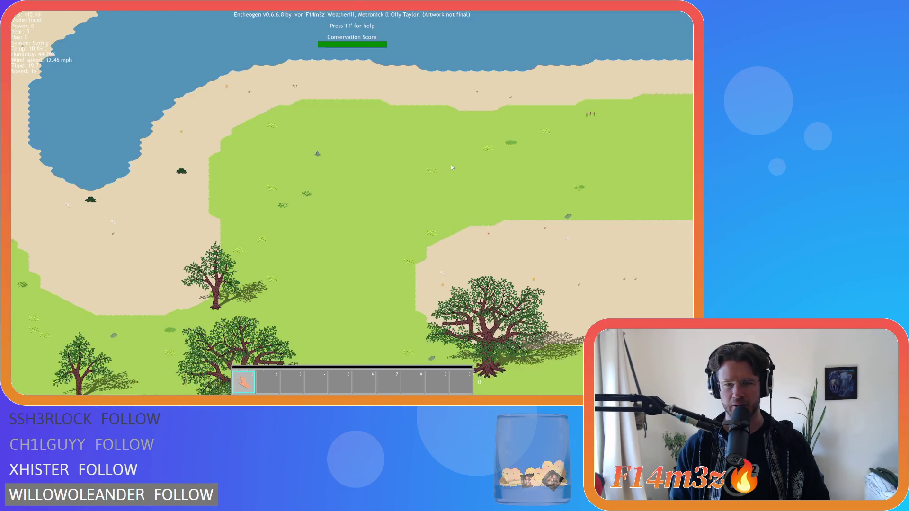
key("s")
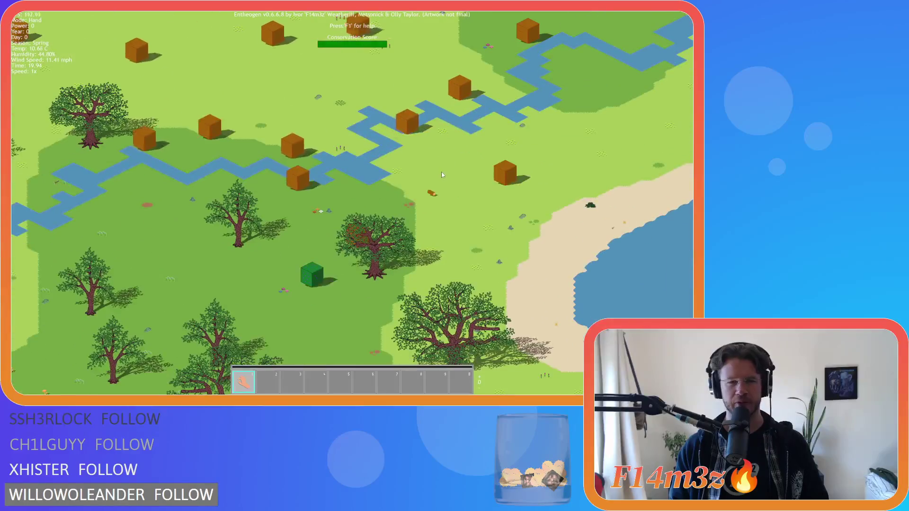
key("w")
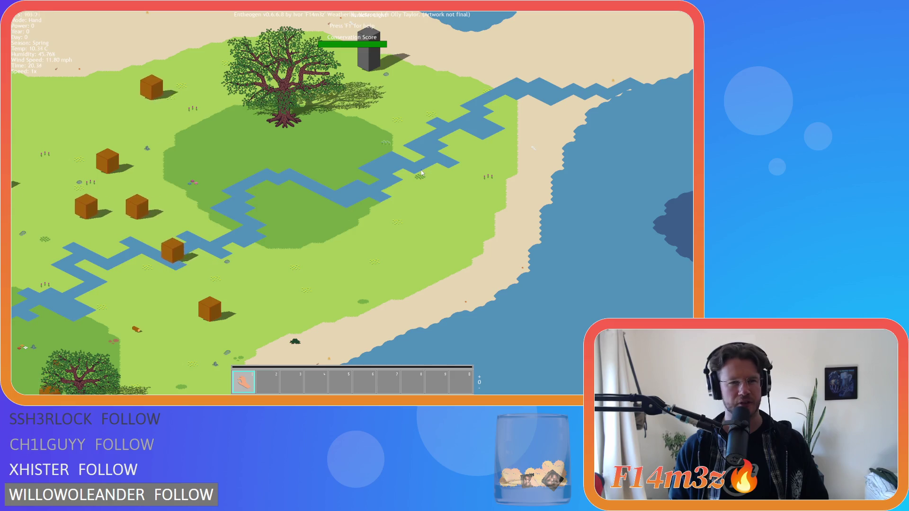
key("w")
key("w")
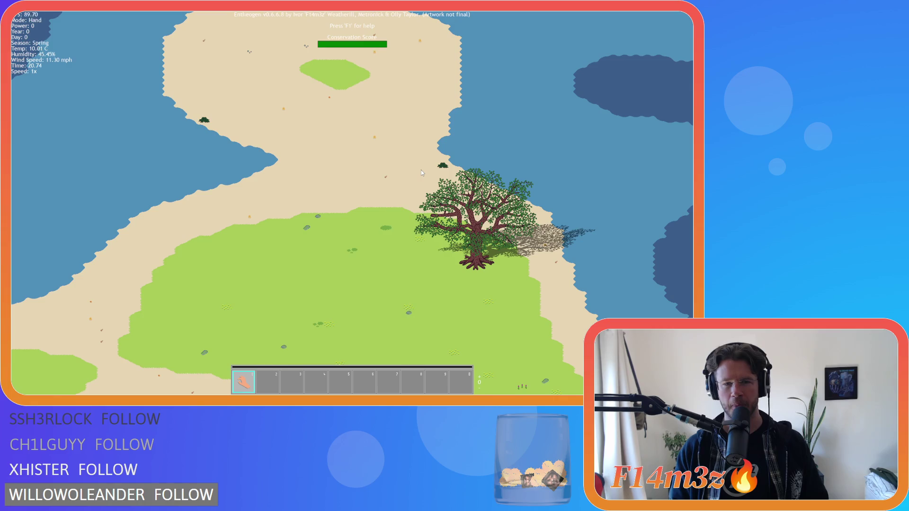
key("s")
key("w")
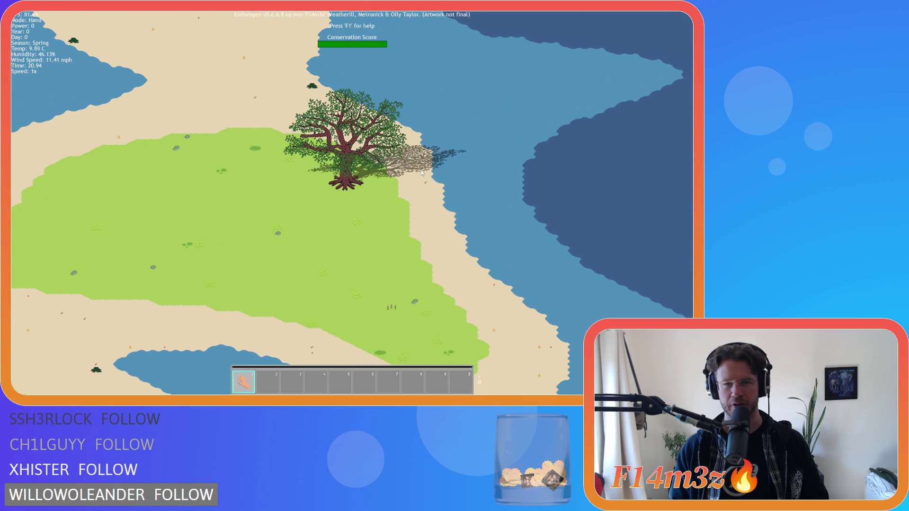
key("w")
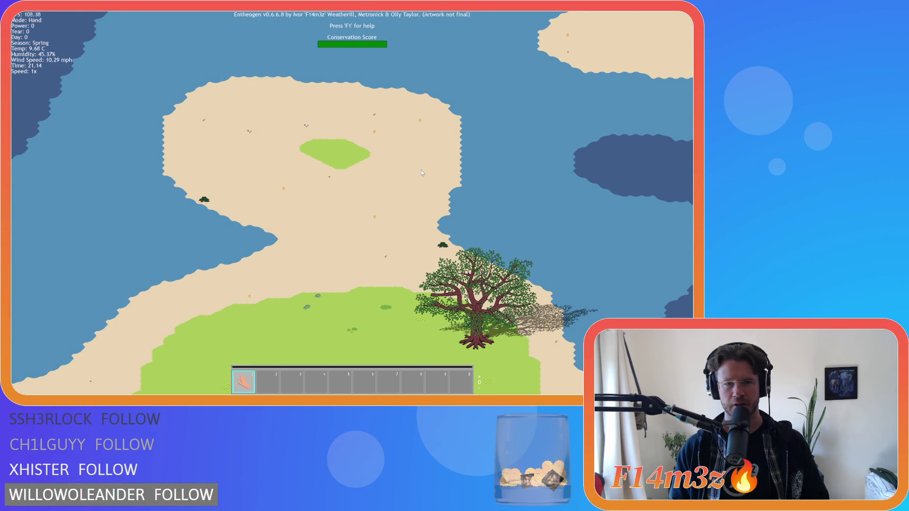
Inspect the tower by the lake, the wide sand band and mound, dirt paths, and the Miracle: Light pond.
key("s")
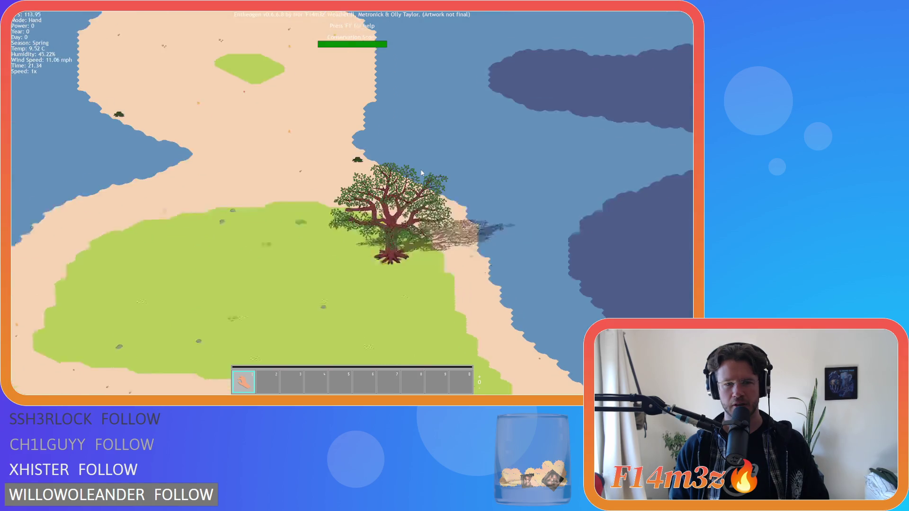
key("a")
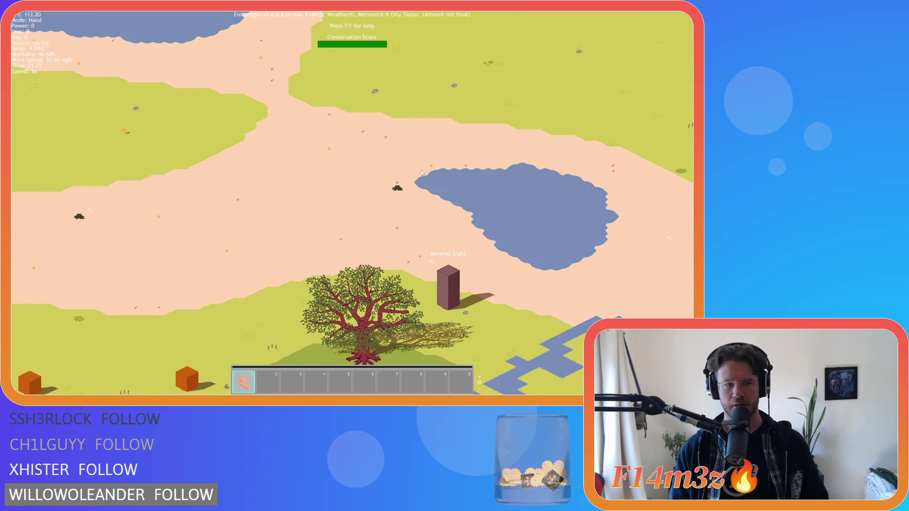
key("a")
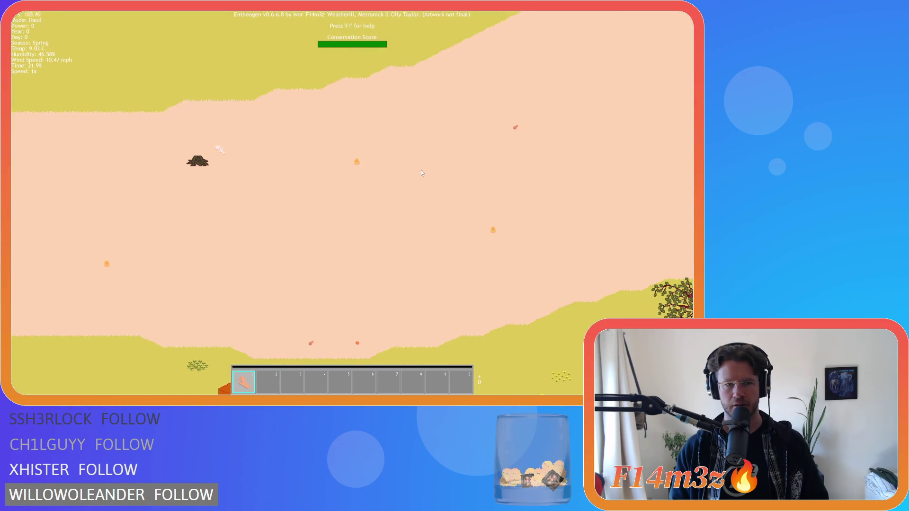
key("a")
key("a")
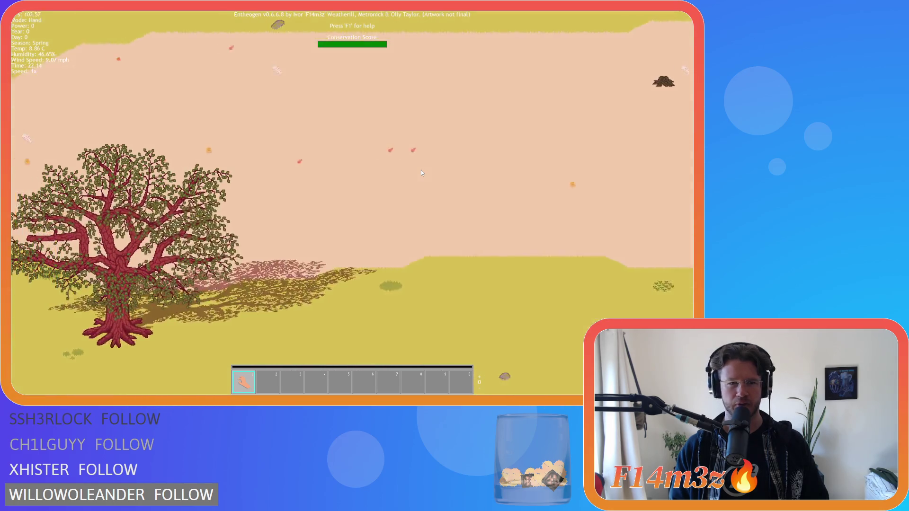
key("w")
scroll(421, 173, "down", 3)
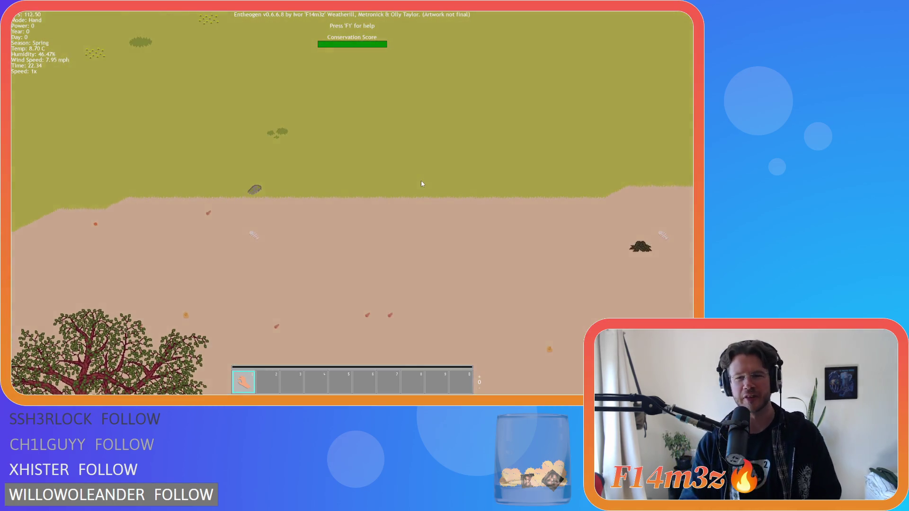
key("s")
key("d")
Pan through the forested grassland, dirt path and zigzag river past the villagers.
key("d")
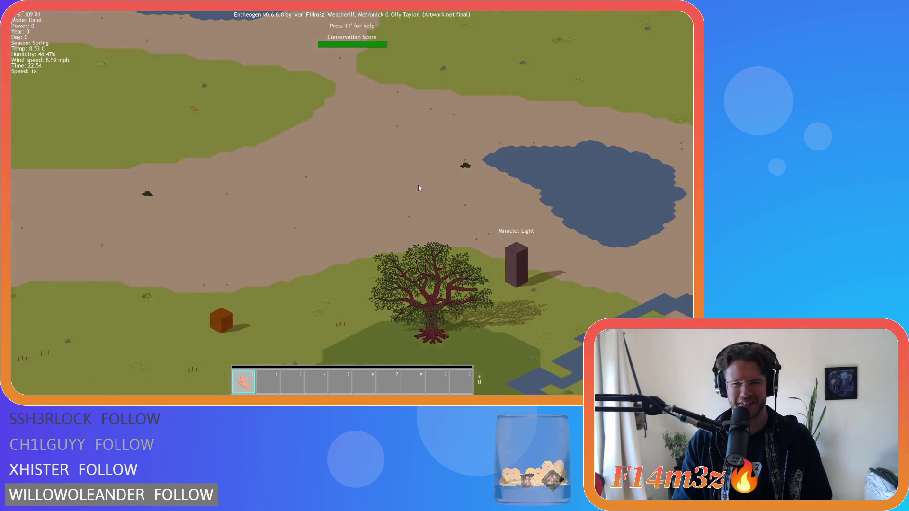
key("s")
scroll(418, 188, "up", 3)
key("d")
key("w")
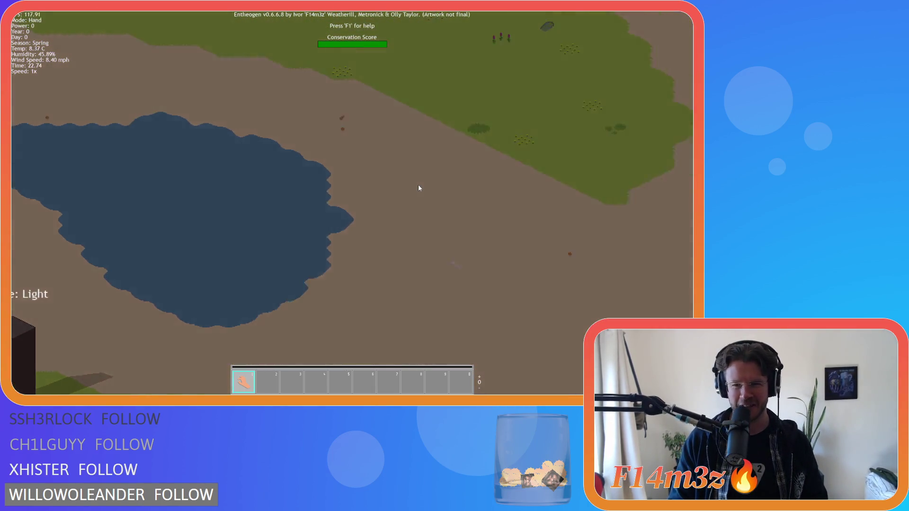
key("s")
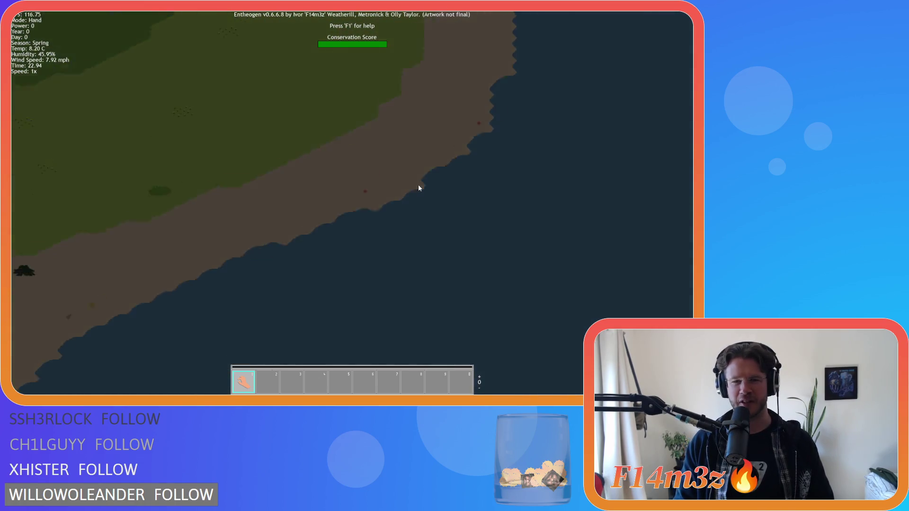
key("s")
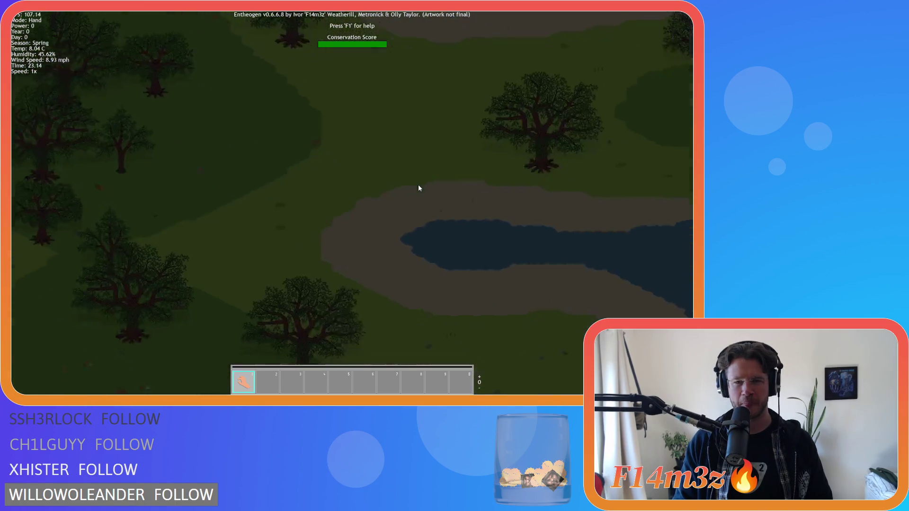
key("w")
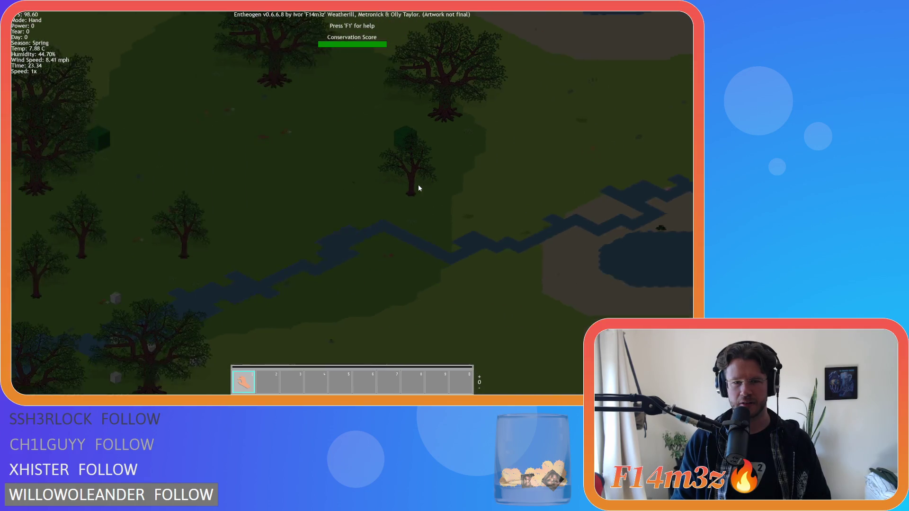
key("w")
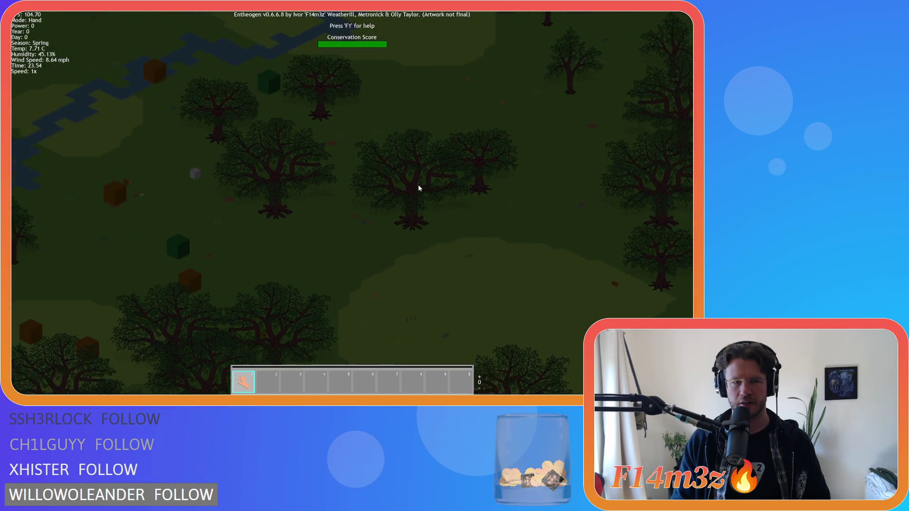
key("w")
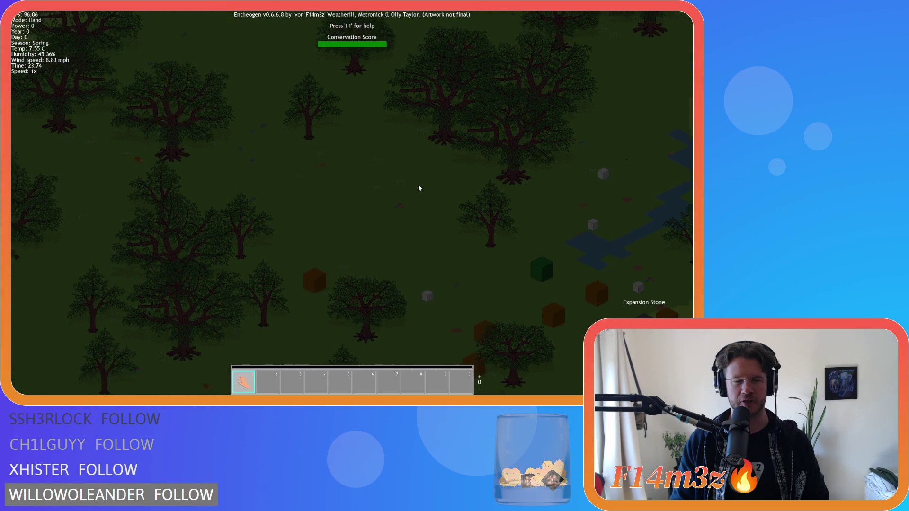
key("s")
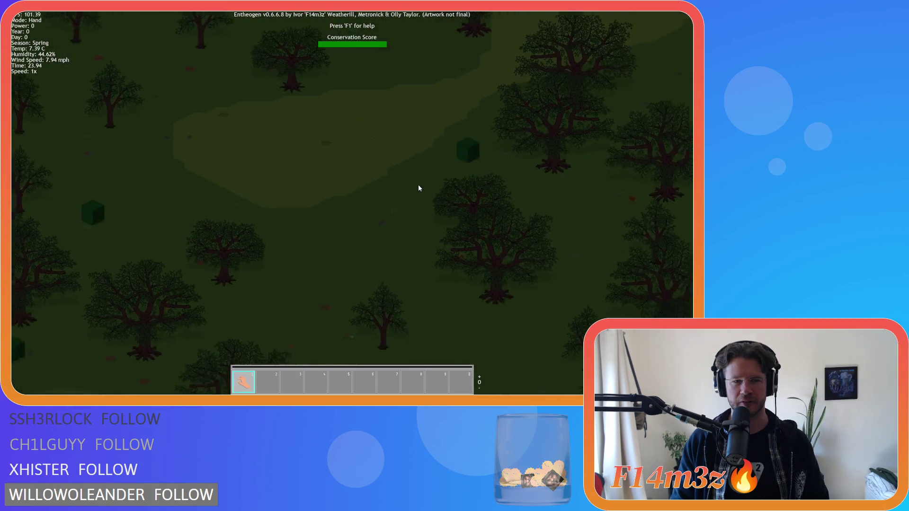
key("w")
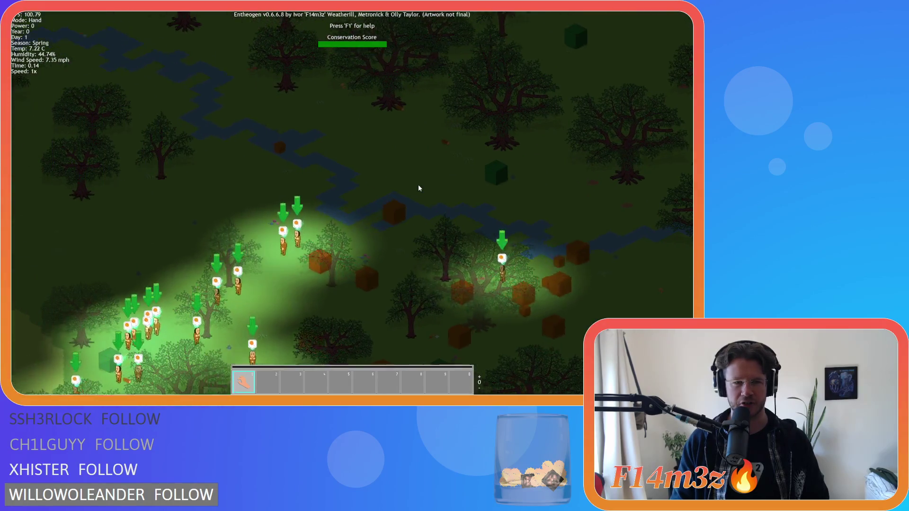
scroll(418, 188, "down", 4)
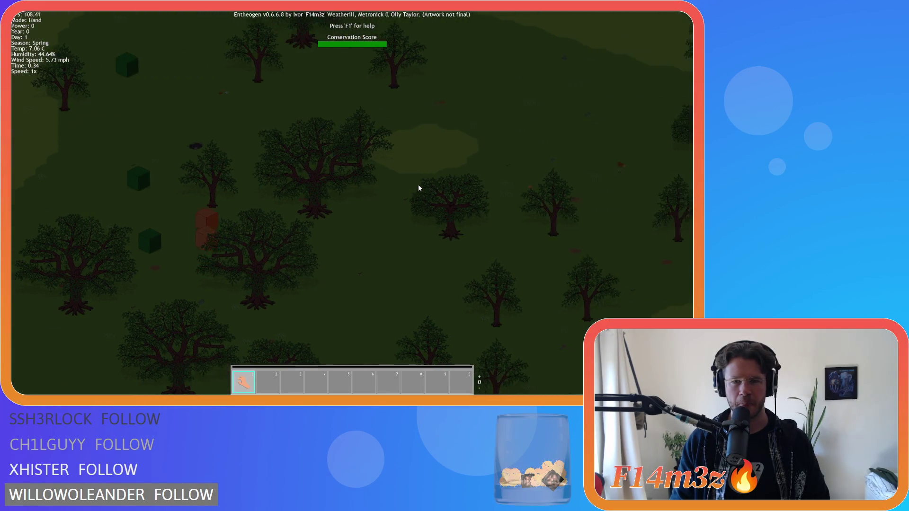
key("s")
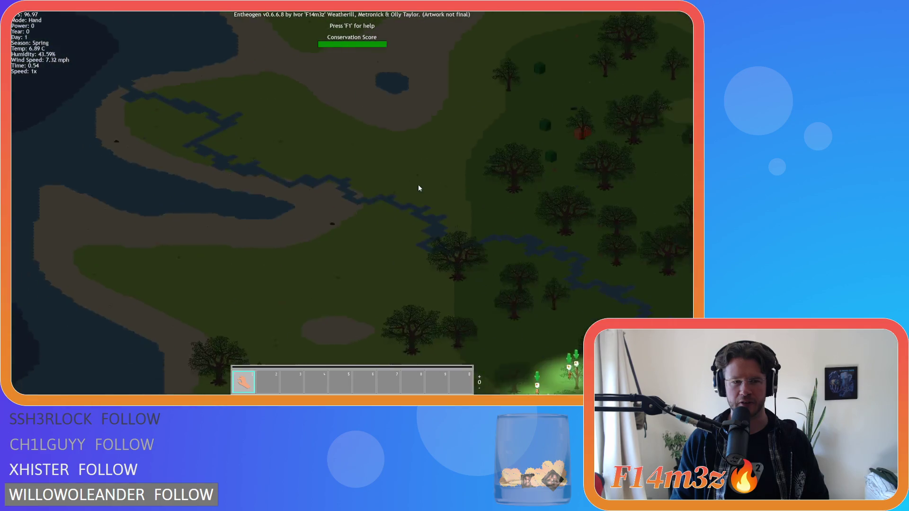
scroll(418, 187, "up", 2)
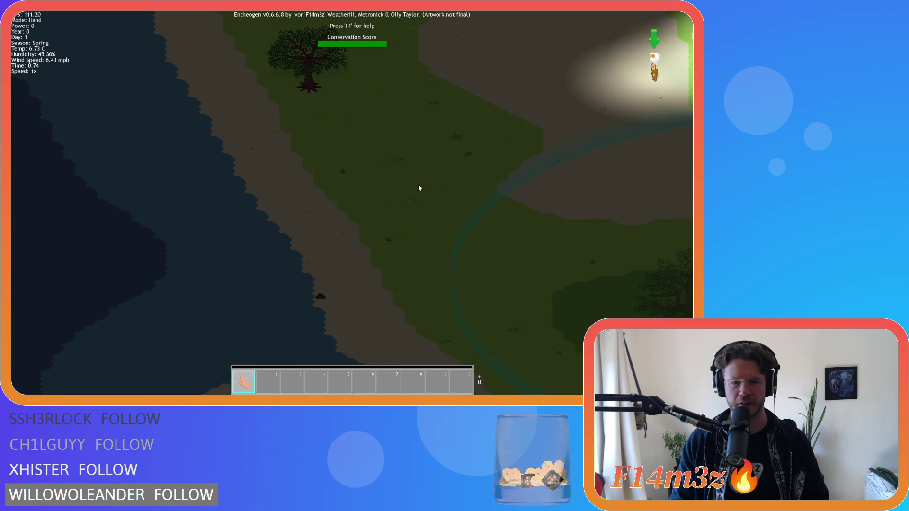
Zoom in on the lake shore's sand and grass edges and the small pond with trees.
key("a")
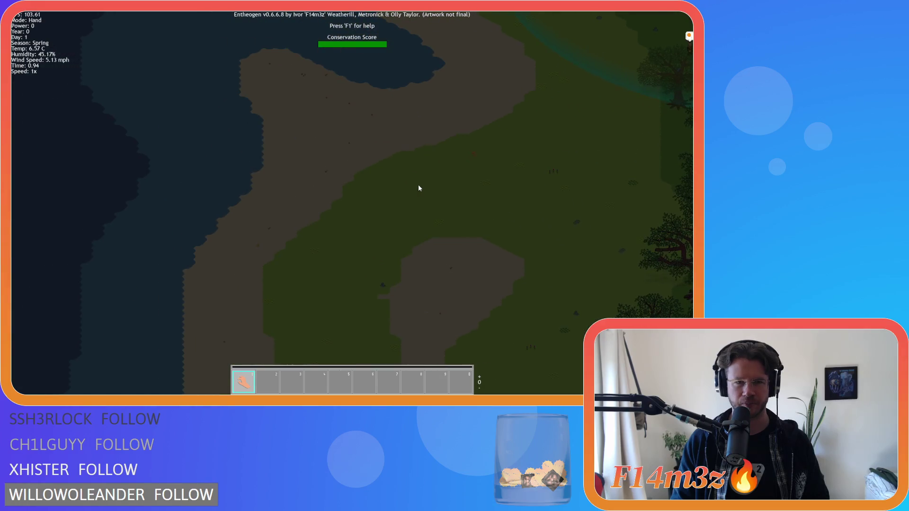
key("w")
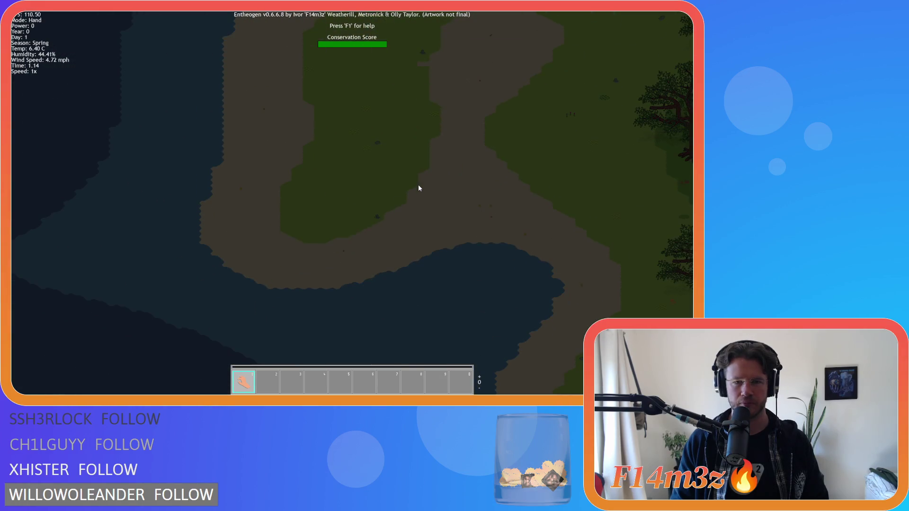
key("s")
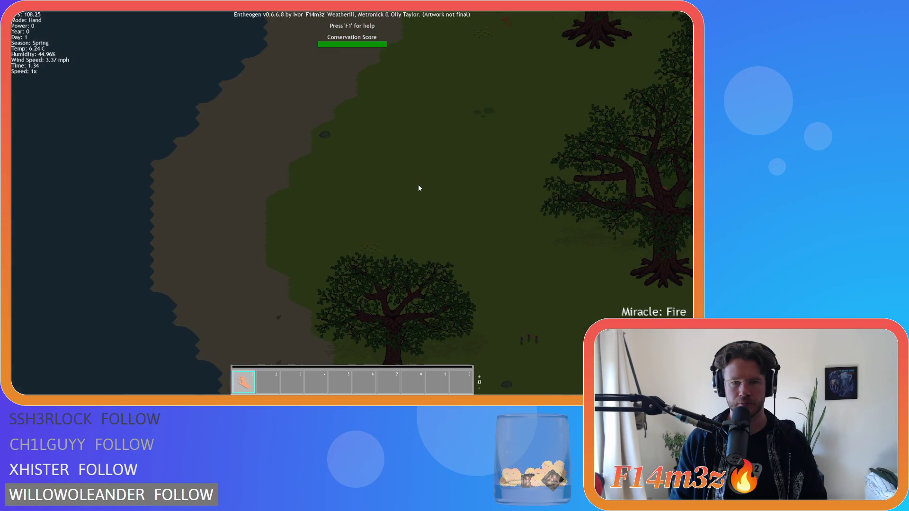
key("a")
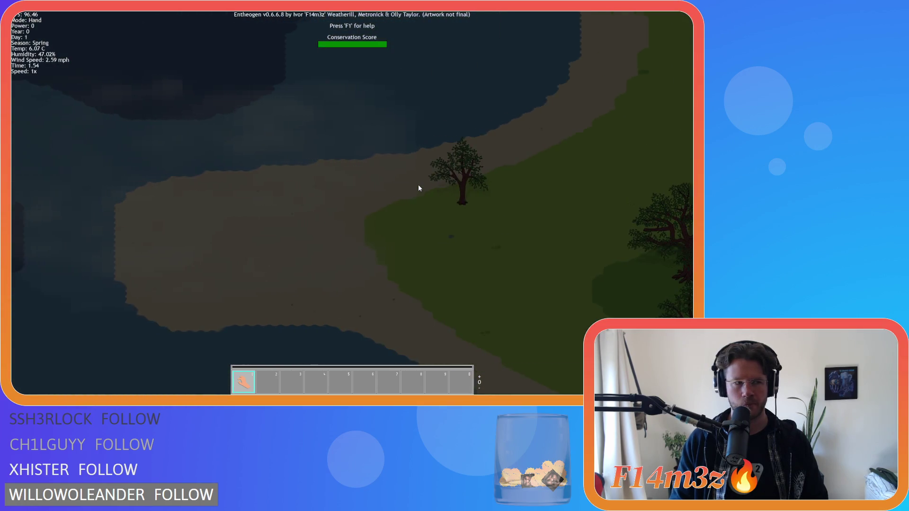
key("s")
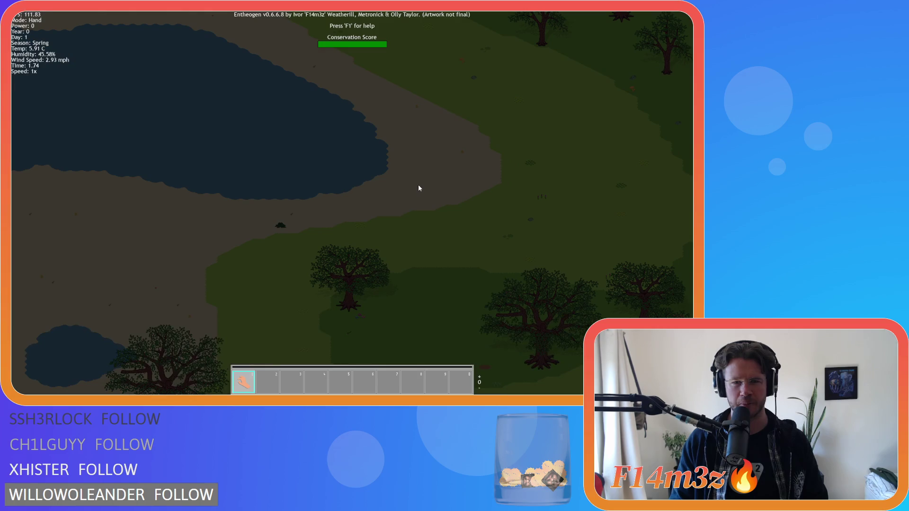
key("a")
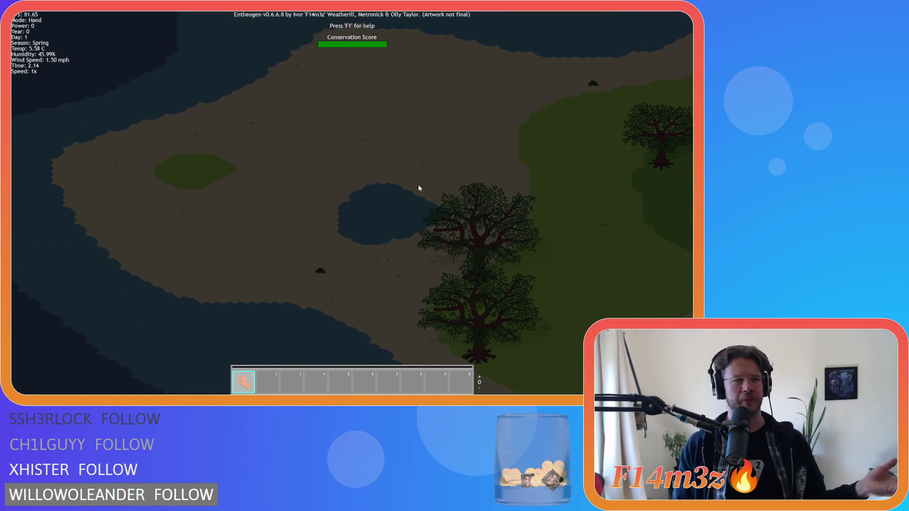
key("d")
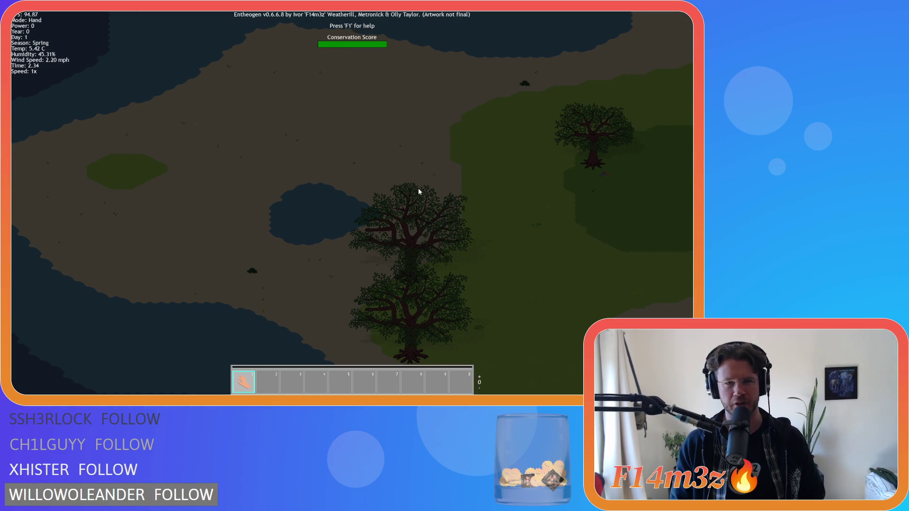
scroll(418, 189, "up", 2)
scroll(419, 189, "down", 2)
key("s")
key("a")
scroll(418, 192, "up", 2)
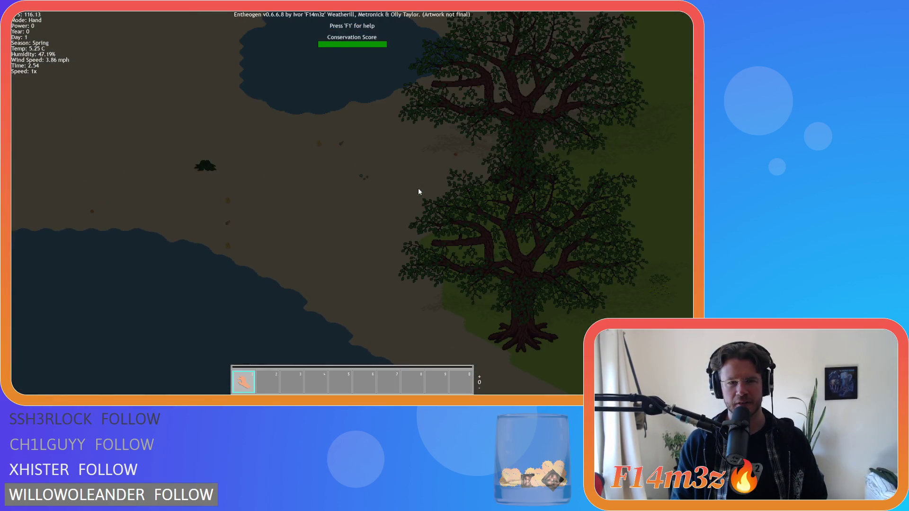
scroll(418, 191, "down", 2)
key("w")
scroll(418, 192, "up", 2)
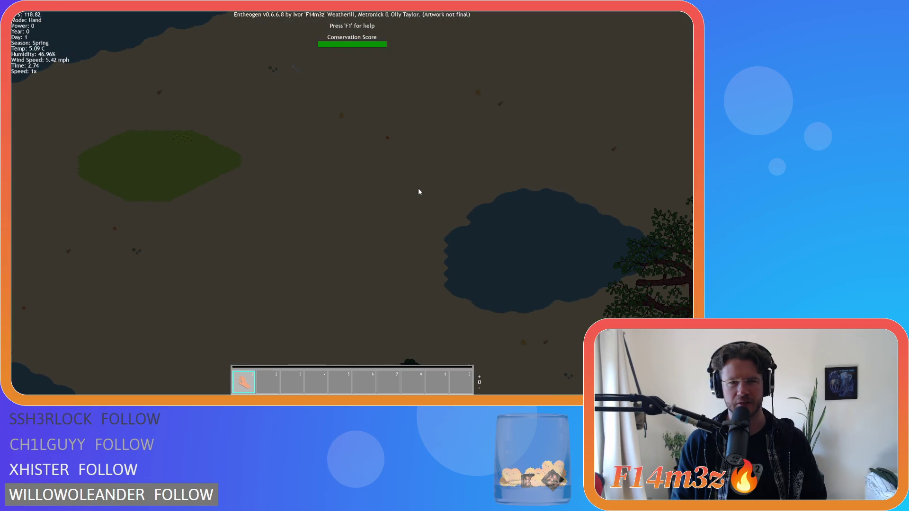
key("d")
scroll(419, 191, "up", 3)
key("s")
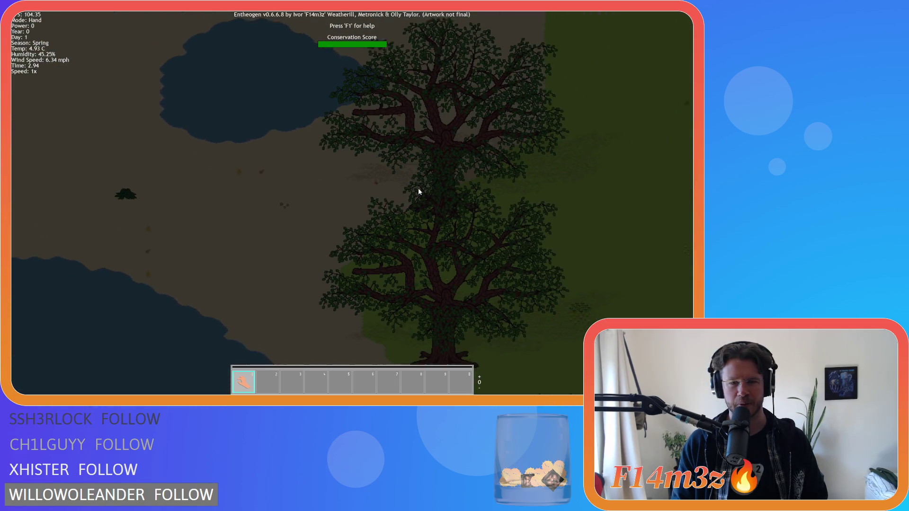
scroll(419, 192, "down", 3)
Center the Expansion Stone, then move past the Portal Stone to the grassy island.
key("a")
key("s")
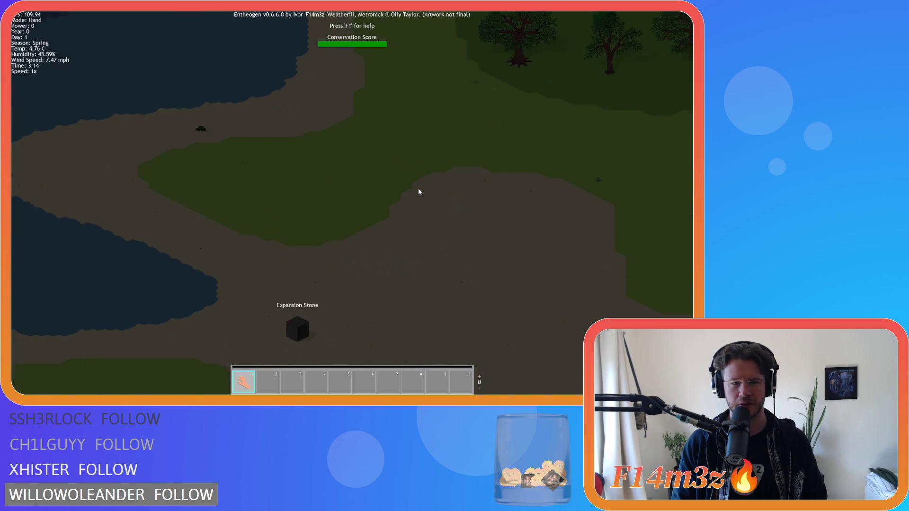
scroll(419, 191, "up", 2)
key("a")
scroll(419, 191, "down", 2)
key("s")
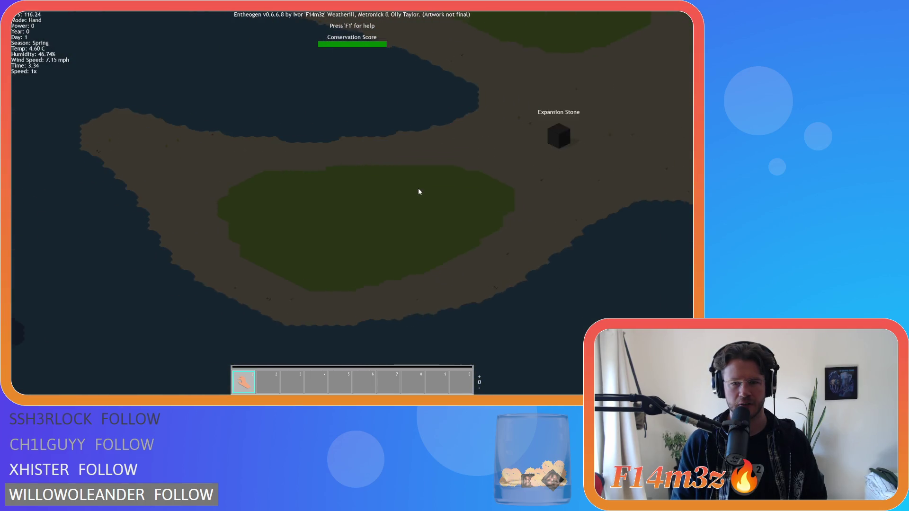
scroll(418, 191, "up", 2)
key("d")
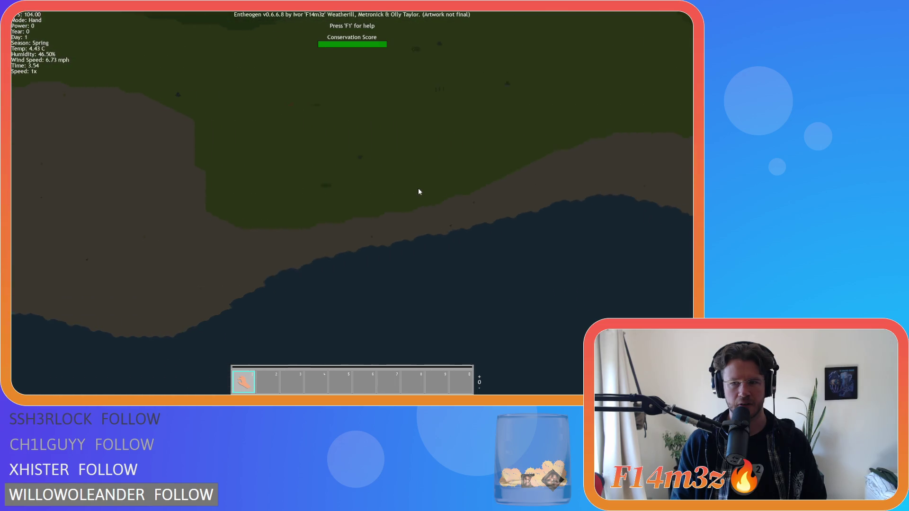
key("d")
key("s")
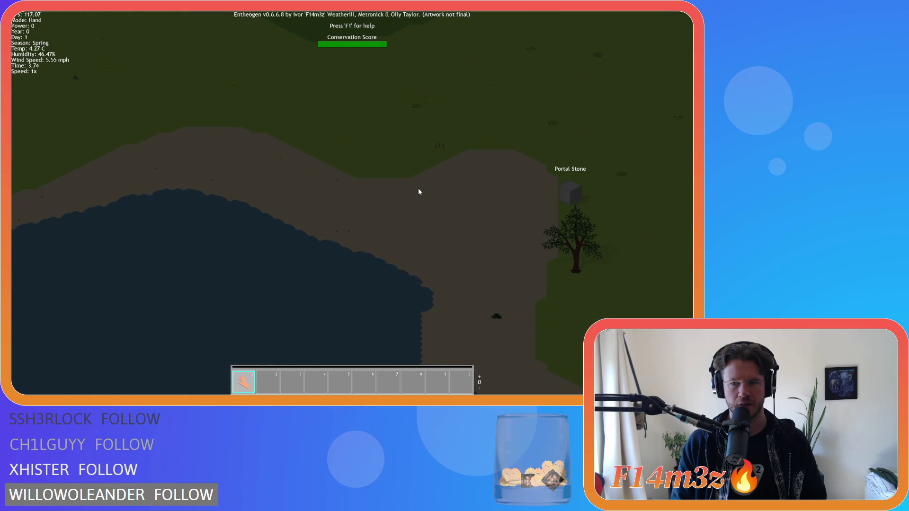
key("s")
key("d")
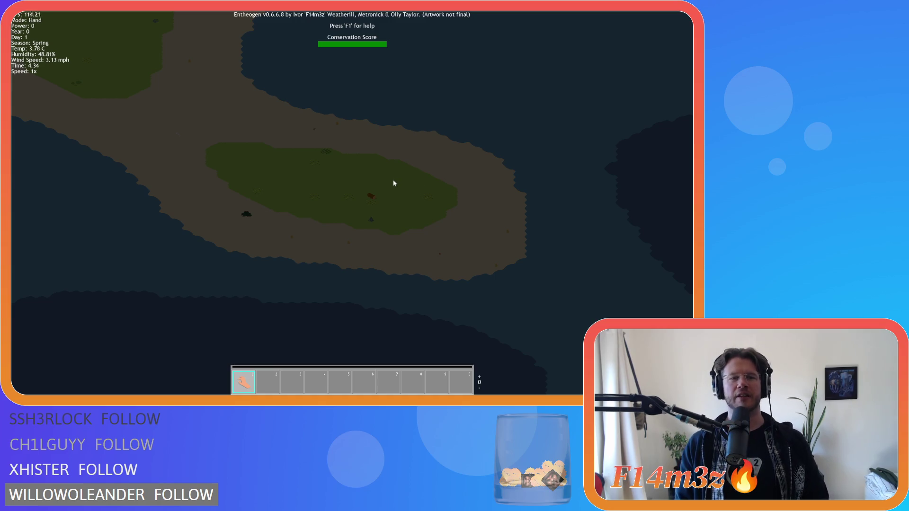
Zoom in on the island and look around the grassland surrounding the Portal Stone.
scroll(393, 184, "up", 2)
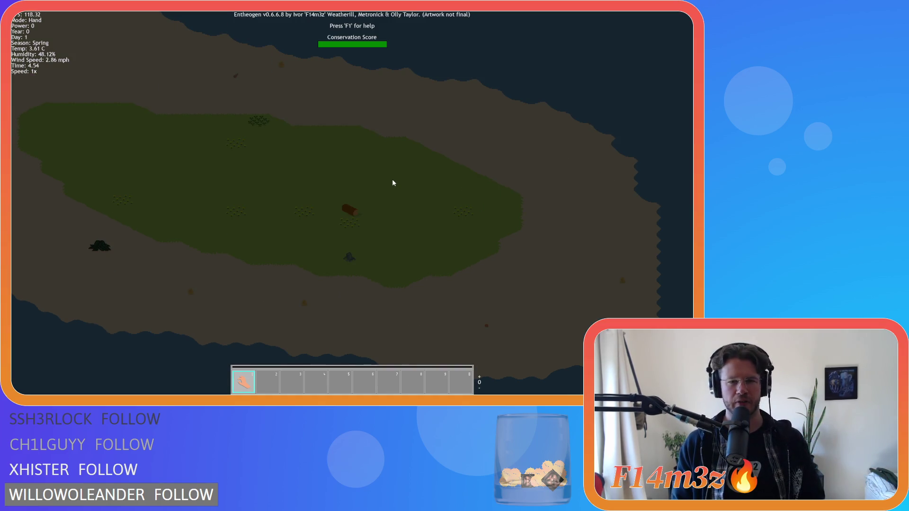
key("a")
scroll(393, 177, "down", 2)
key("w")
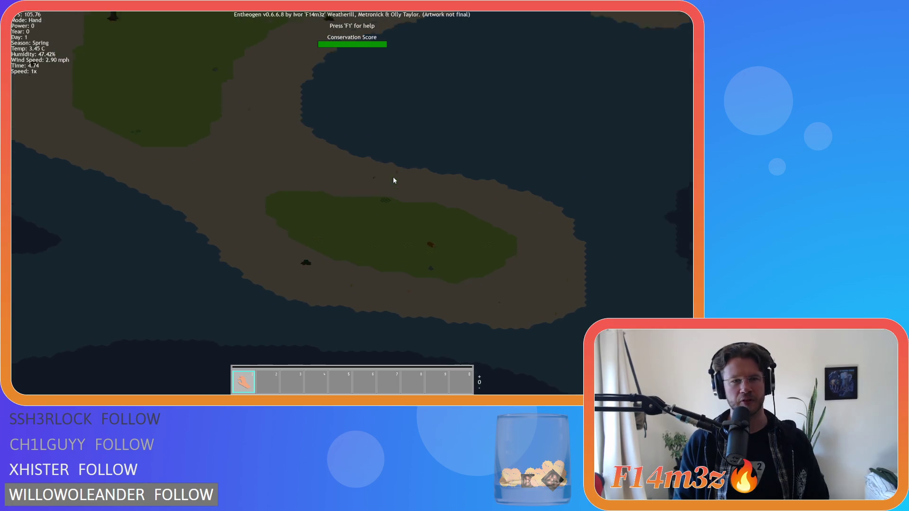
scroll(390, 182, "up", 2)
scroll(360, 192, "up", 3)
scroll(360, 196, "down", 4)
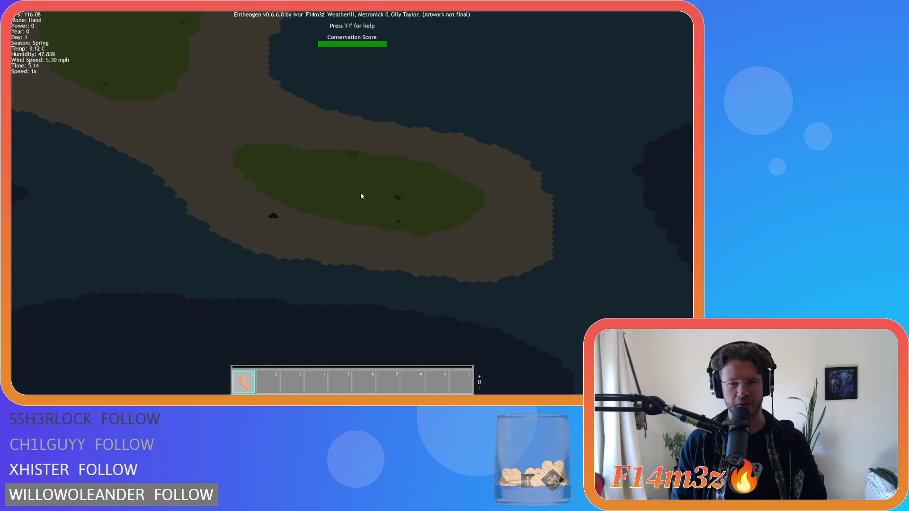
scroll(360, 196, "up", 4)
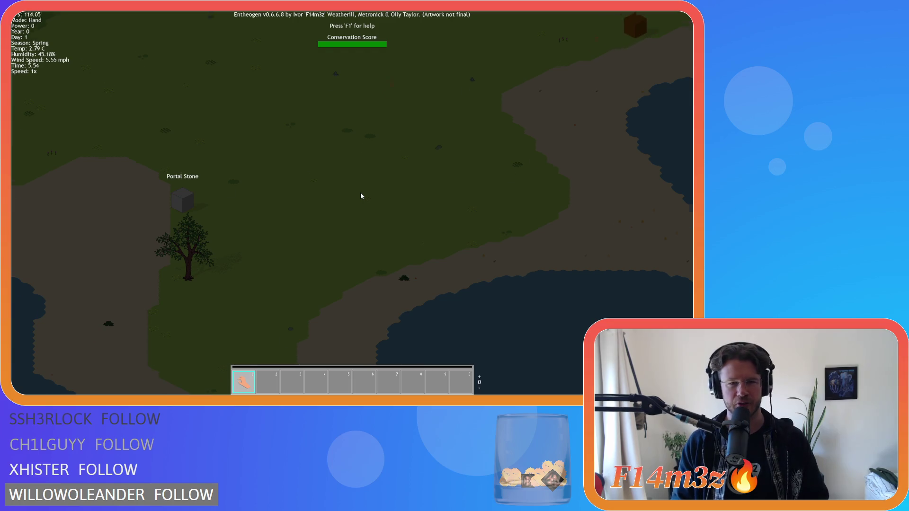
key("w")
key("d")
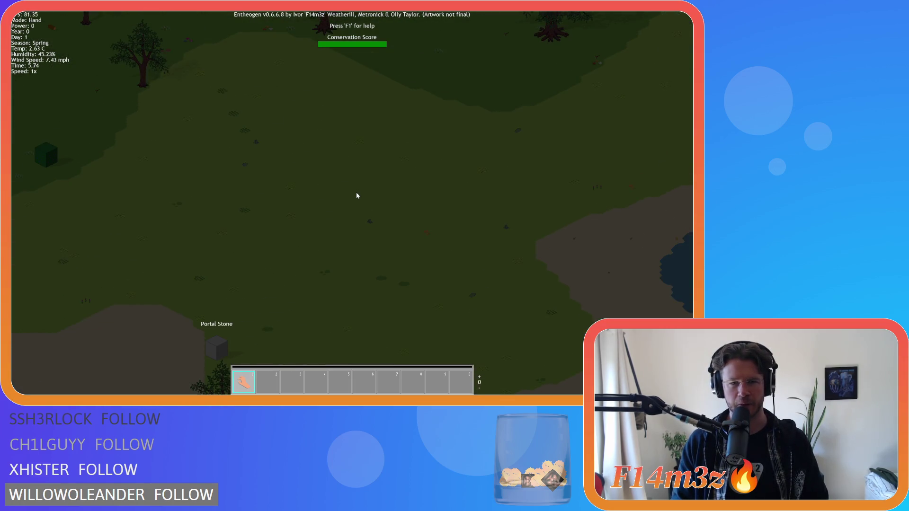
key("d")
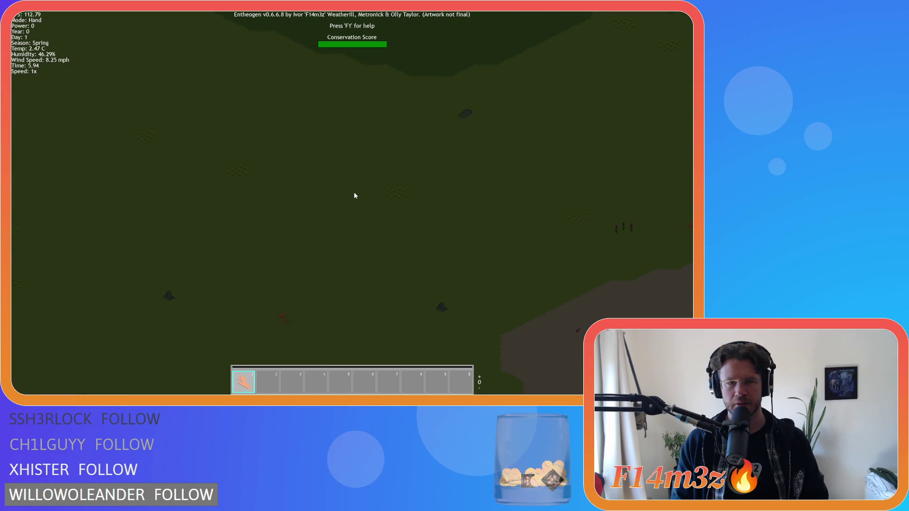
key("a")
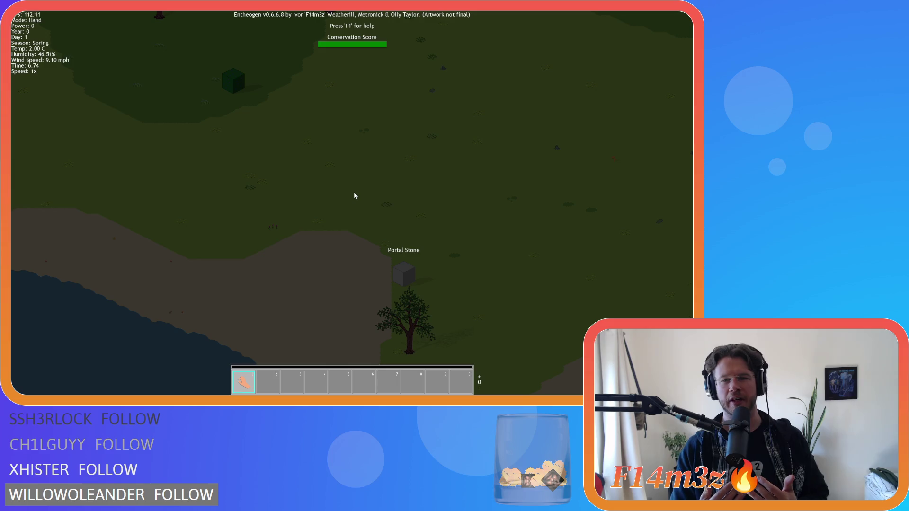
Zoom out and in over the island's terrain, shifting toward the nearby trees.
scroll(364, 204, "down", 5)
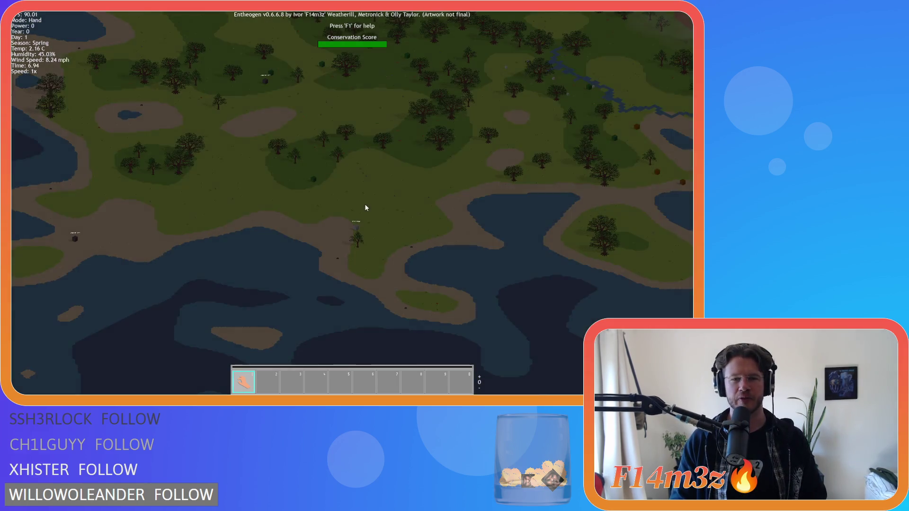
scroll(363, 209, "down", 3)
key("w")
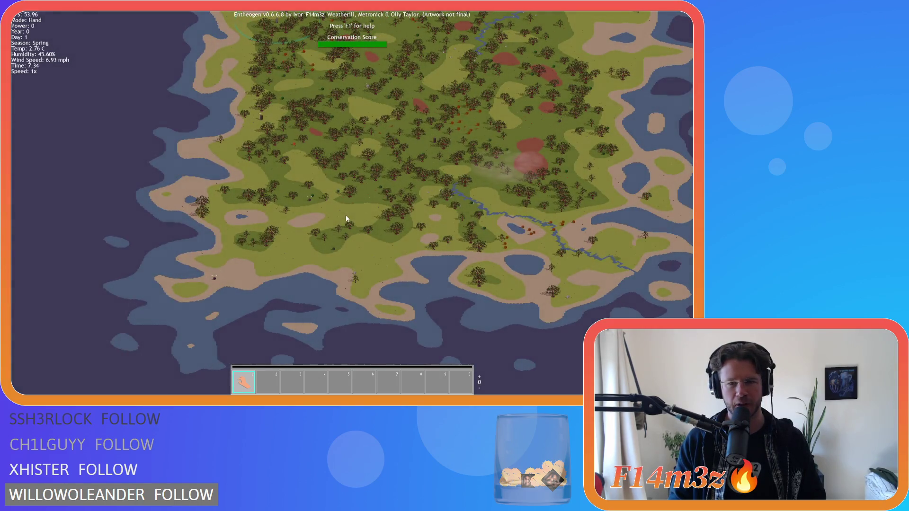
scroll(353, 263, "up", 5)
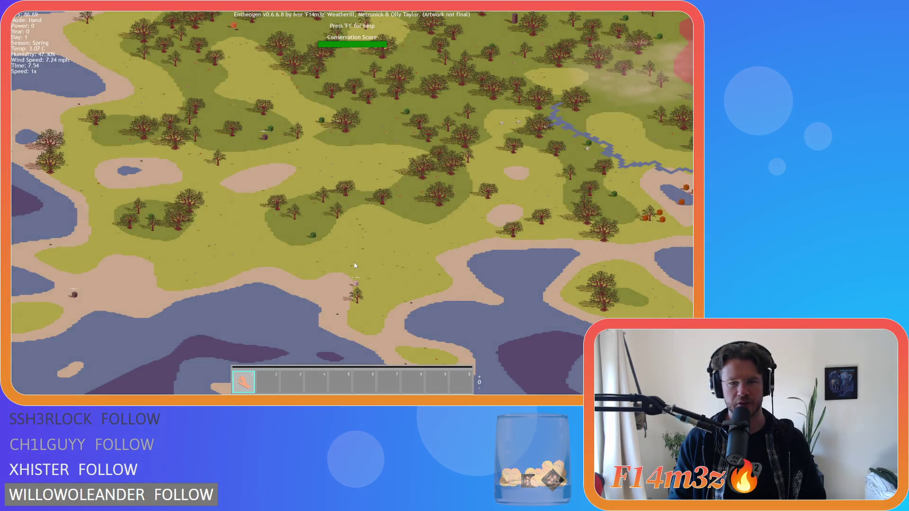
scroll(355, 265, "down", 3)
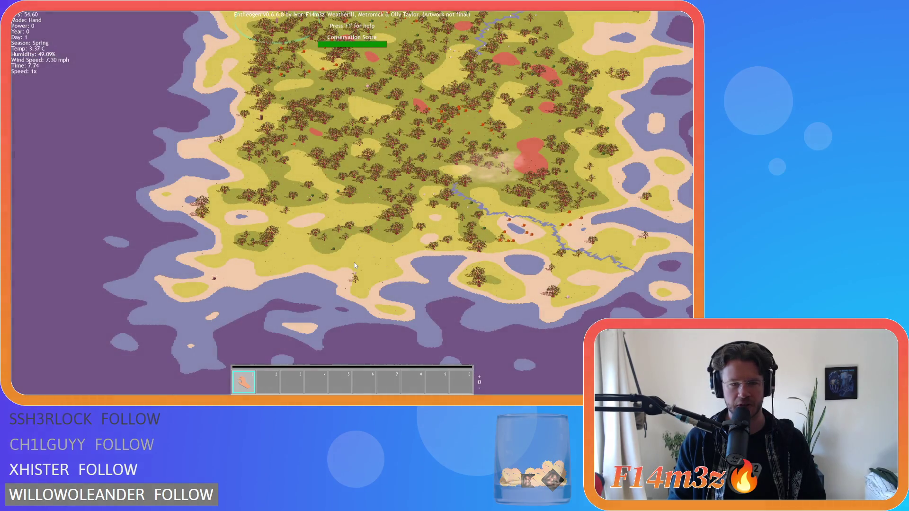
scroll(354, 263, "up", 5)
scroll(354, 263, "up", 5)
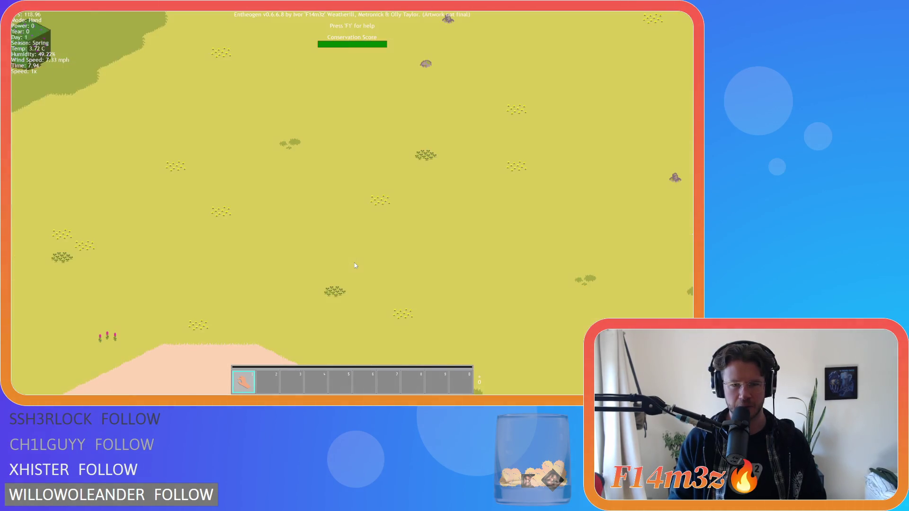
scroll(352, 267, "down", 5)
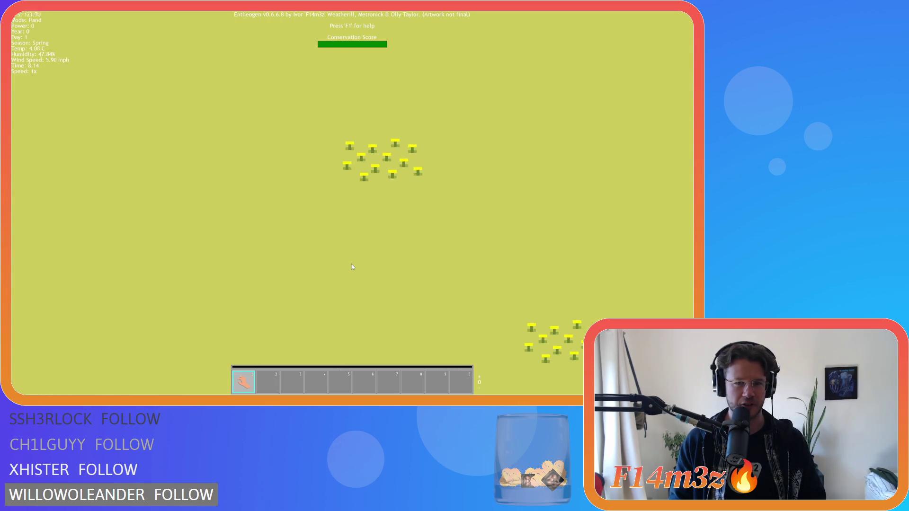
key("w")
key("a")
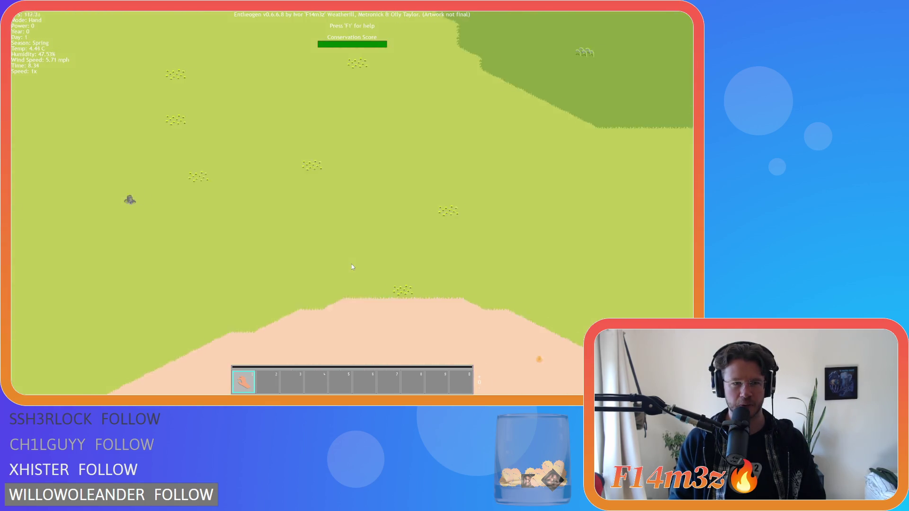
scroll(351, 265, "down", 5)
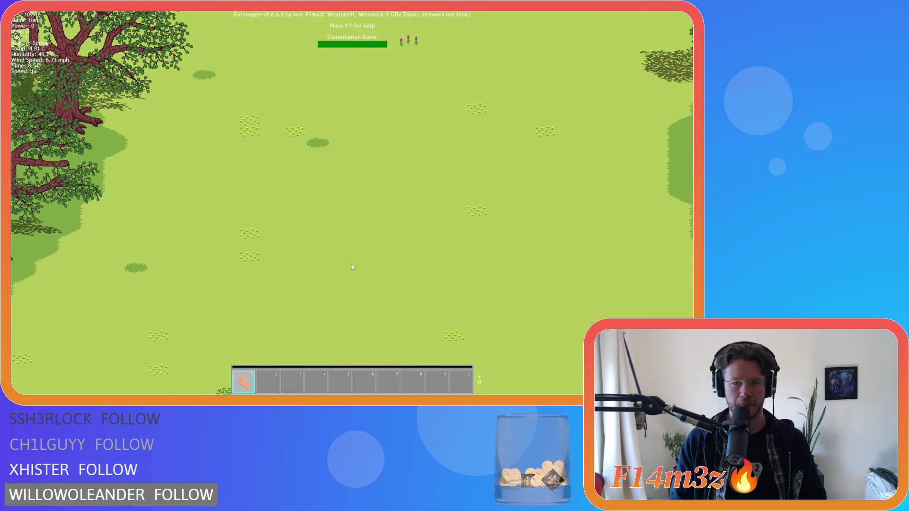
scroll(376, 263, "up", 3)
scroll(376, 265, "down", 10)
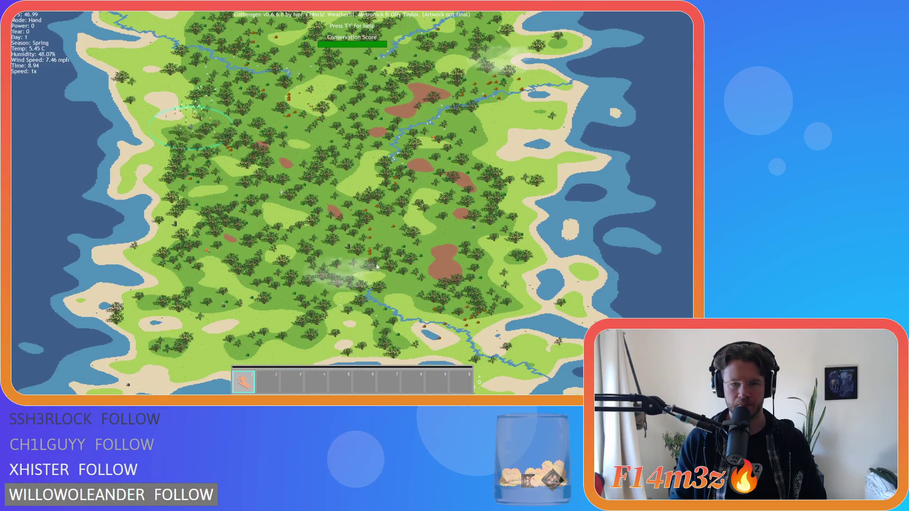
scroll(377, 267, "up", 10)
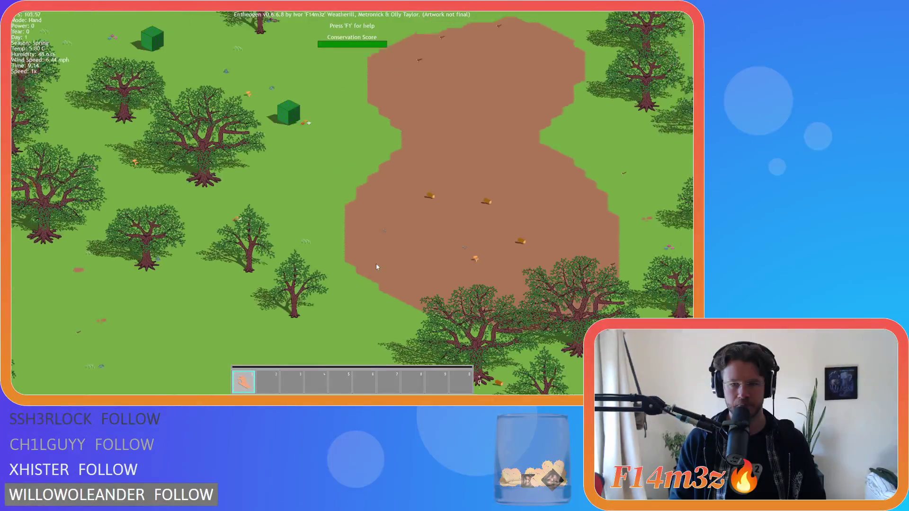
Center on and drag across the hourglass-shaped brown dirt patch.
key("w")
key("d")
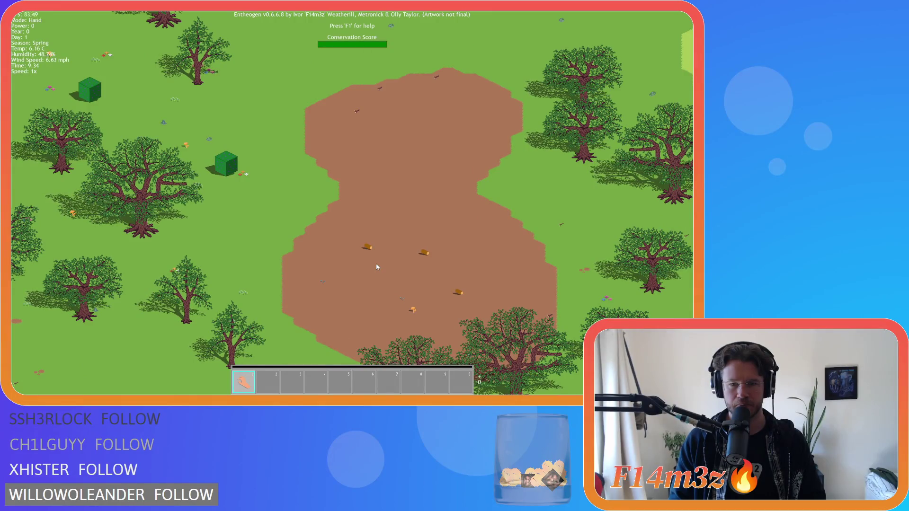
key("s")
key("d")
scroll(373, 261, "up", 5)
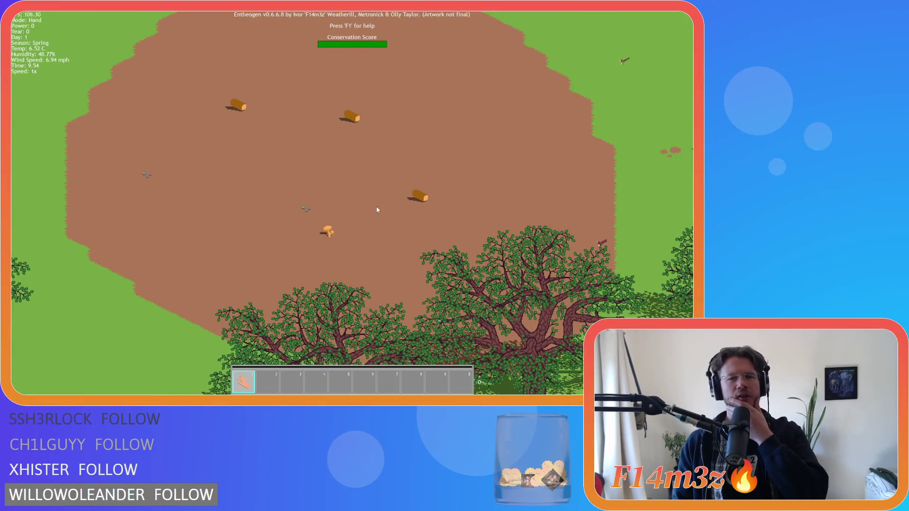
left_click_drag(320, 156, 353, 248)
scroll(384, 207, "down", 5)
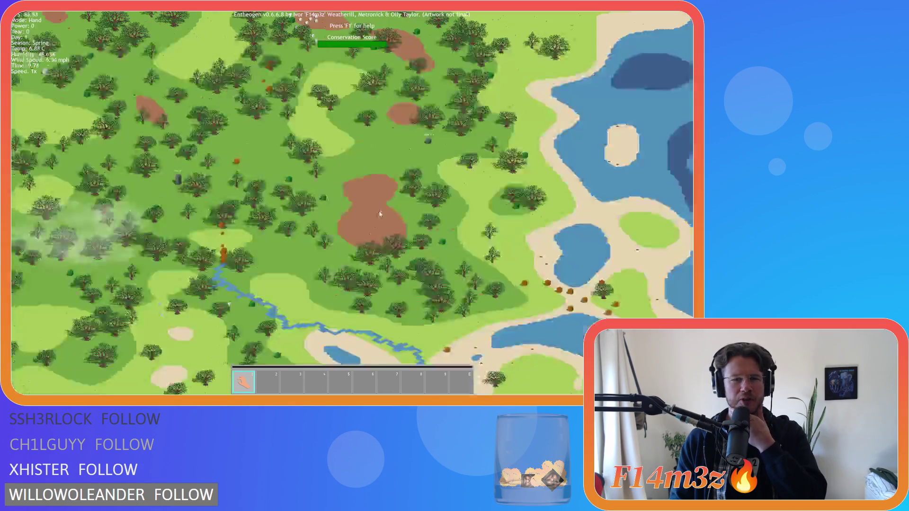
Pan across the forest and follow the winding river through the woods.
key("w")
key("d")
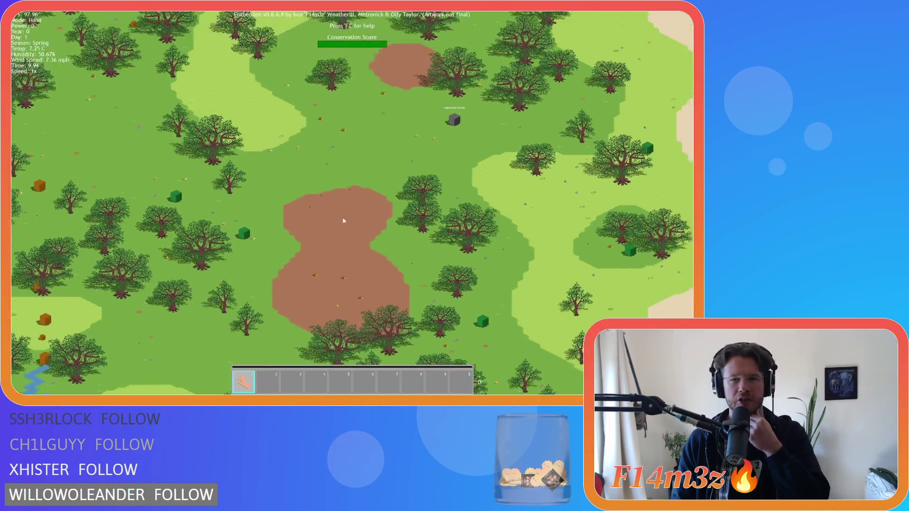
key("w")
key("d")
key("w")
key("a")
key("w")
key("a")
key("w")
key("a")
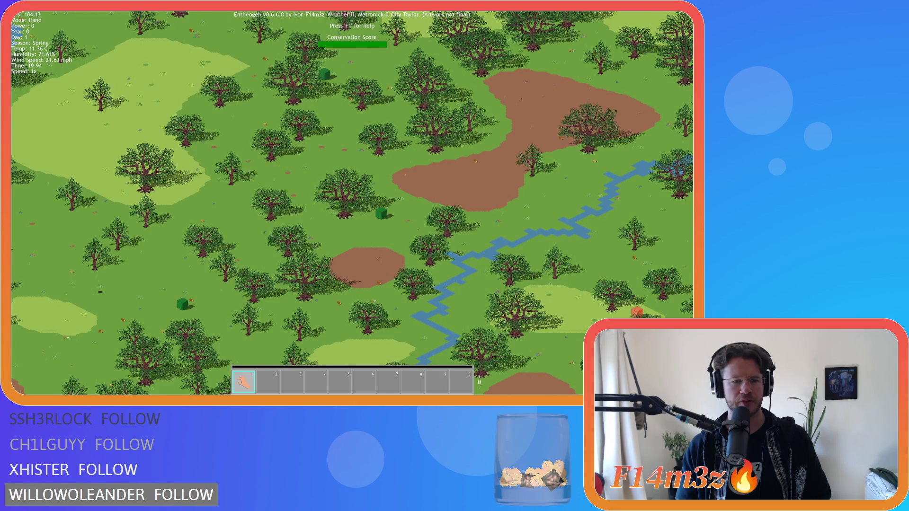
Nudge the forest-and-river view up and right while day 2 turns to night.
key("w")
key("d")
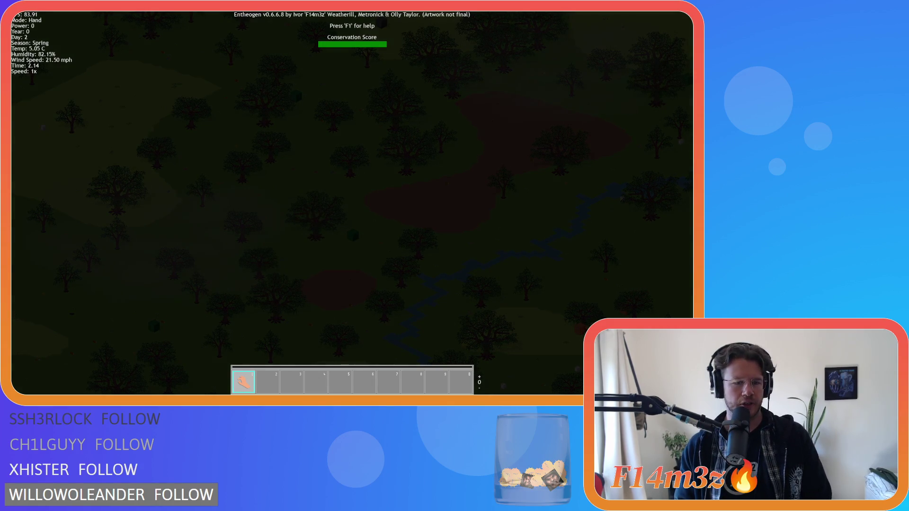
Quit to the title menu, cycle Level Select to Tropical Rainforest, cancel, and close the game.
key("Escape")
key("Return")
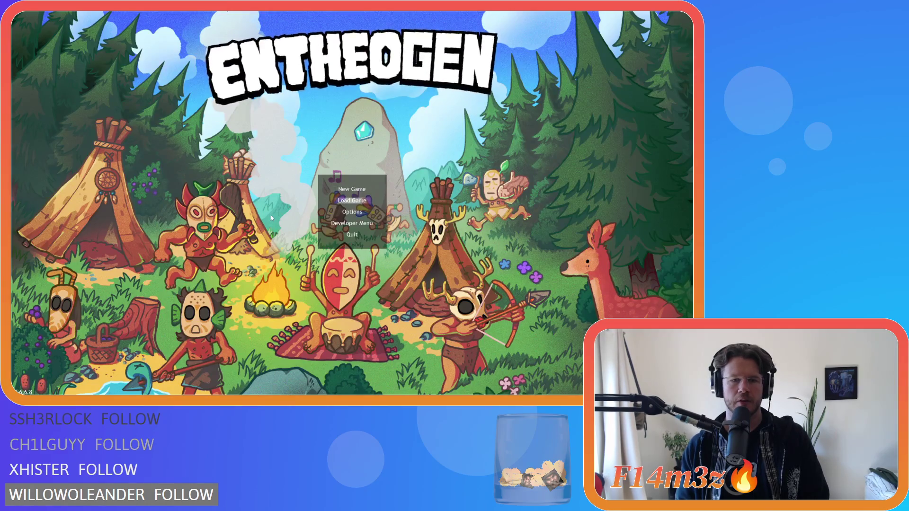
key("Return")
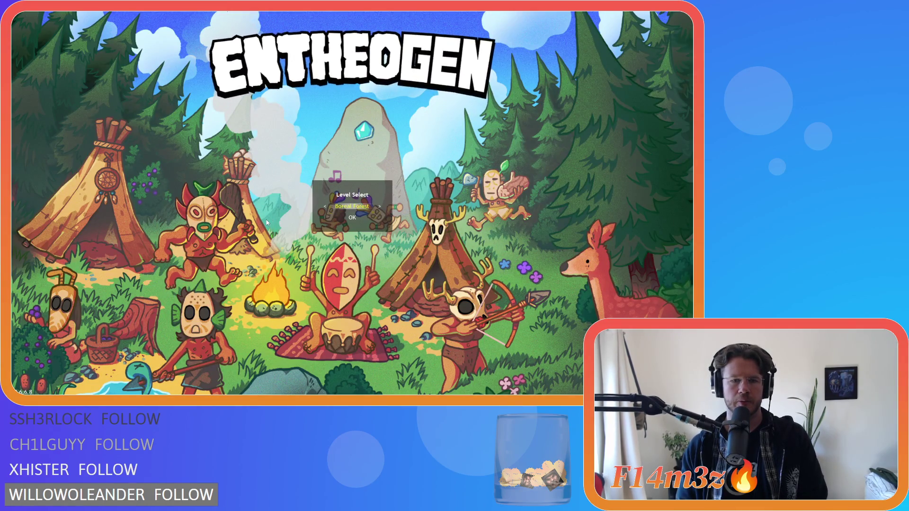
key("Right")
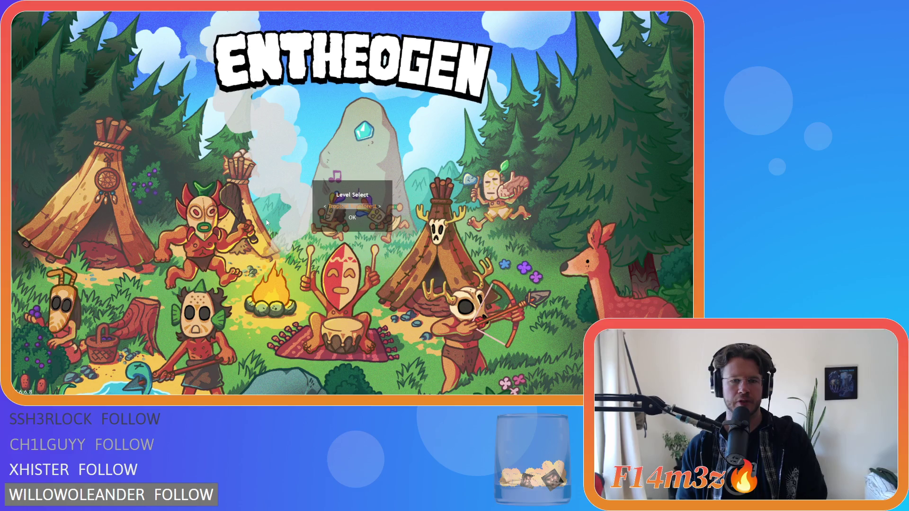
key("Escape")
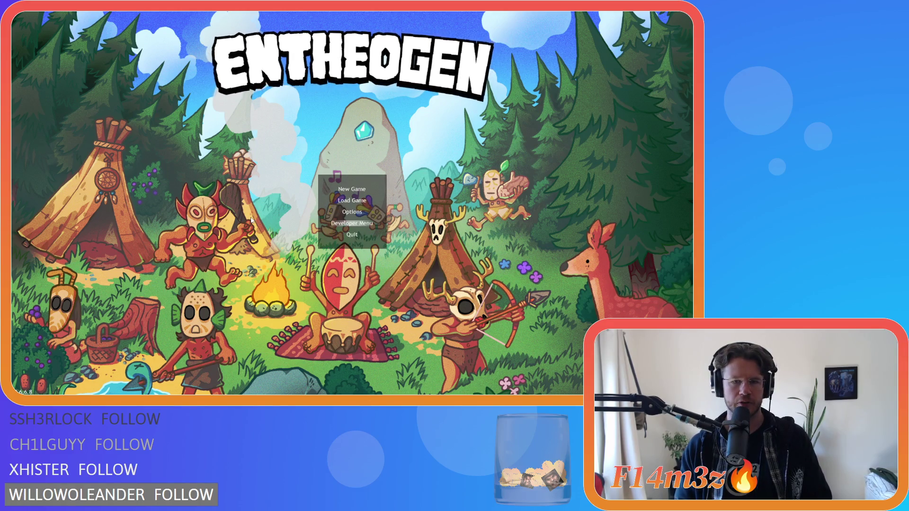
key("Escape")
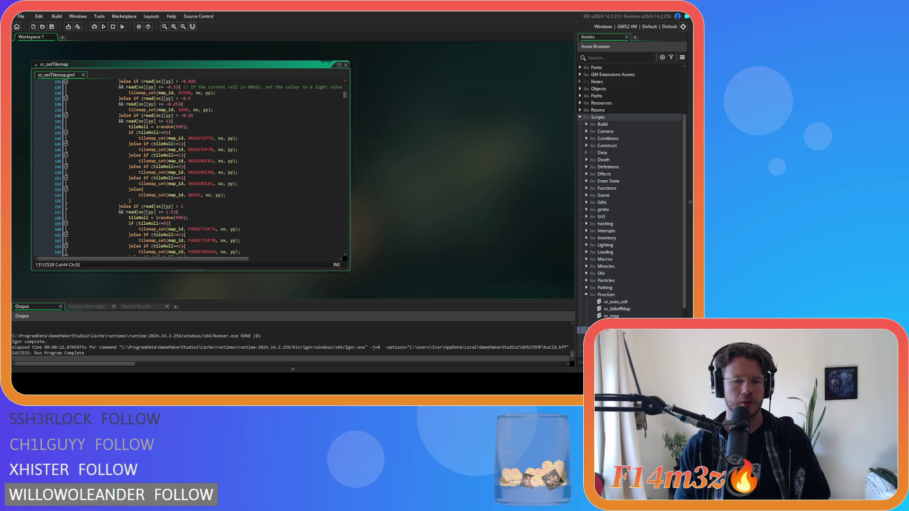
Switch from GameMaker to the temperate_forest.ase tilesheet in Aseprite.
key("alt+Tab")
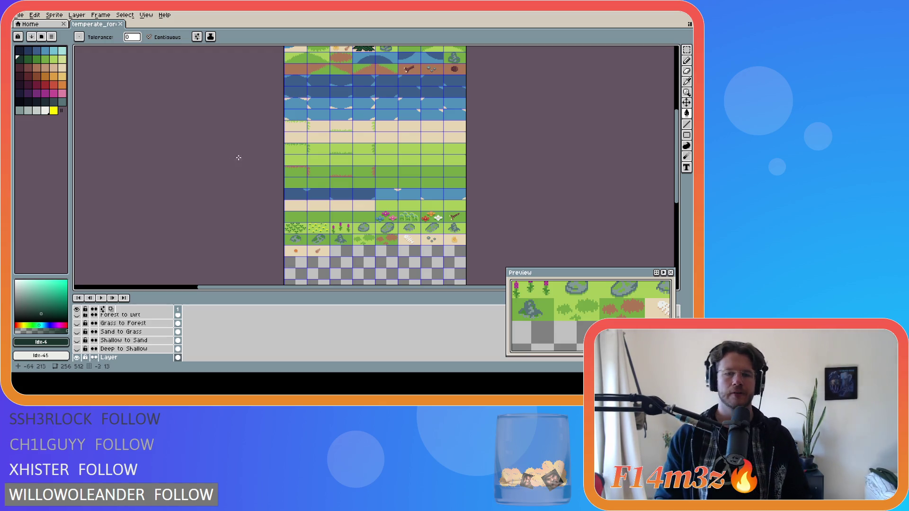
Sample a tile colour with the eyedropper (I), then return to the fill bucket (G).
key("i")
key("g")
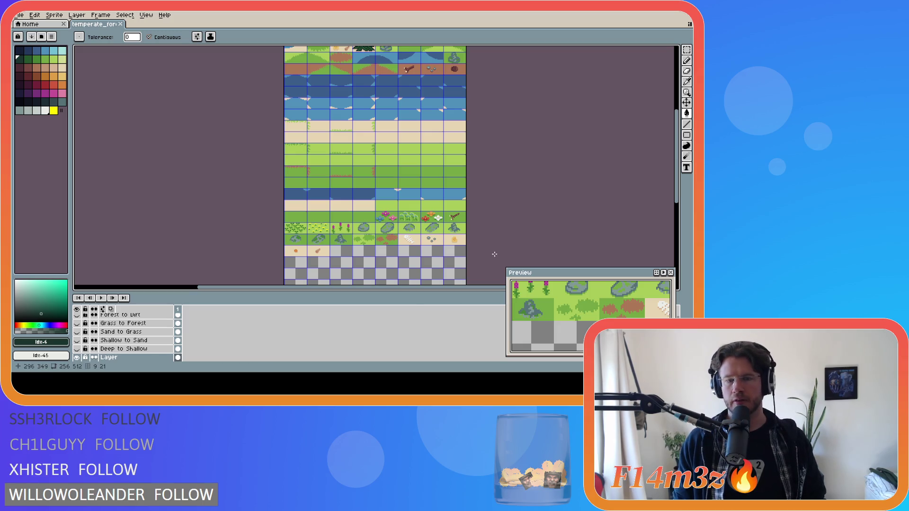
Back in GameMaker, open the sp_temperate_tiles_05 sprite in the image editor.
key("alt+Tab")
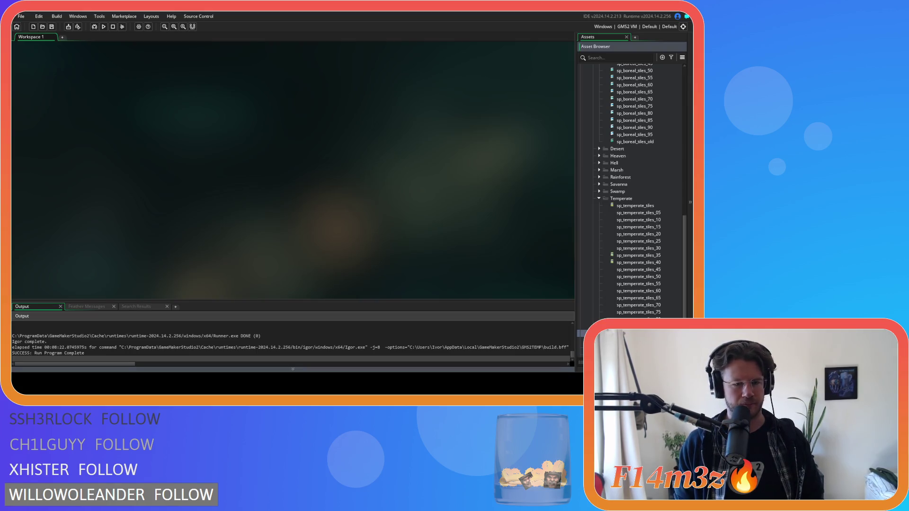
key("alt+Tab")
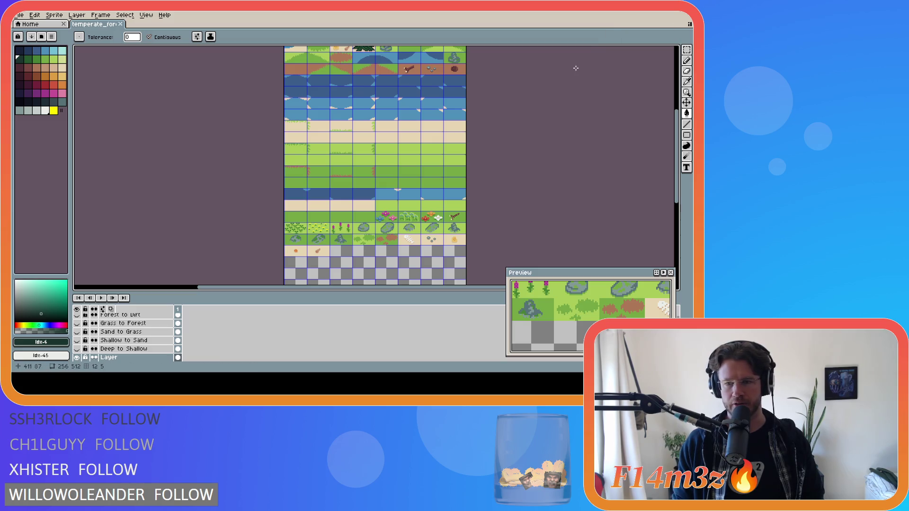
key("alt+Tab")
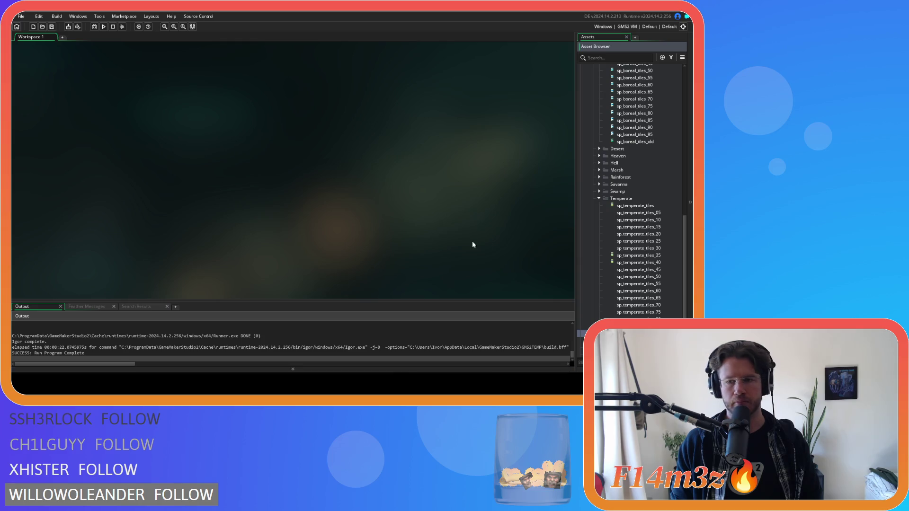
double_click(658, 212)
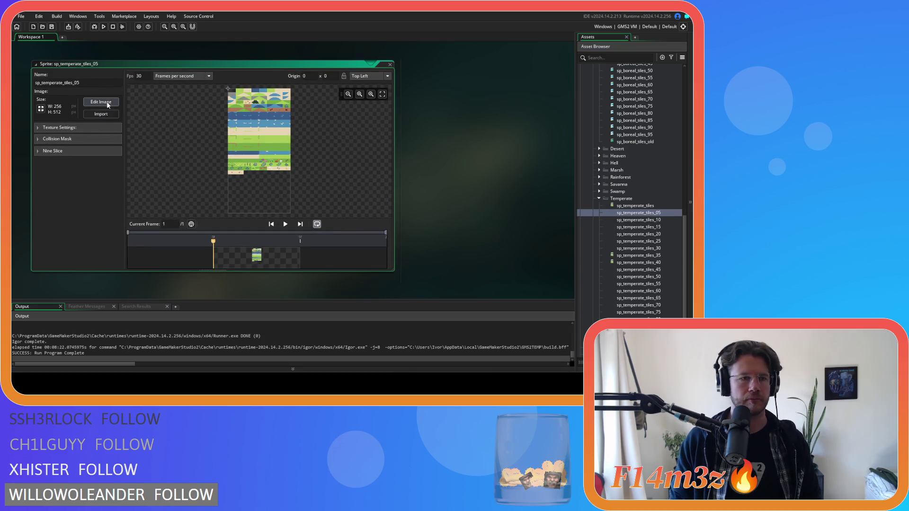
left_click(107, 103)
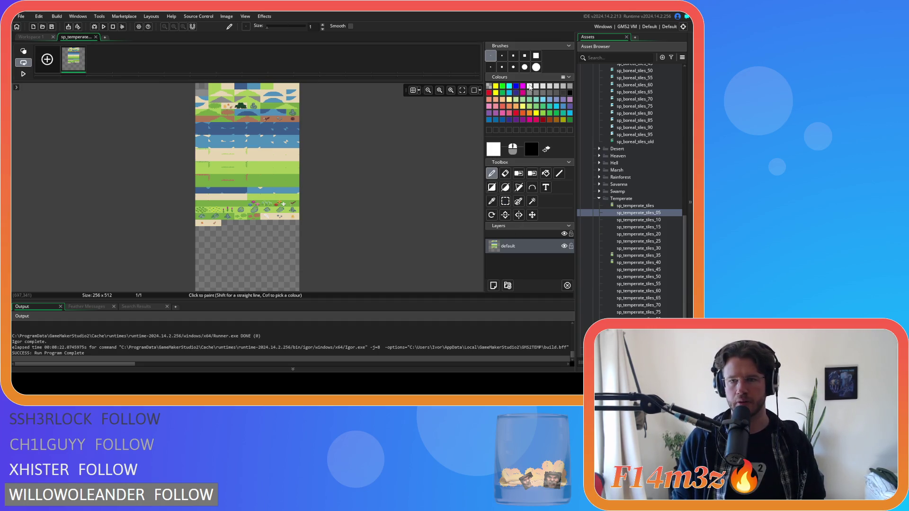
Set the primary drawing colour to white with alpha 12.
left_click(493, 155)
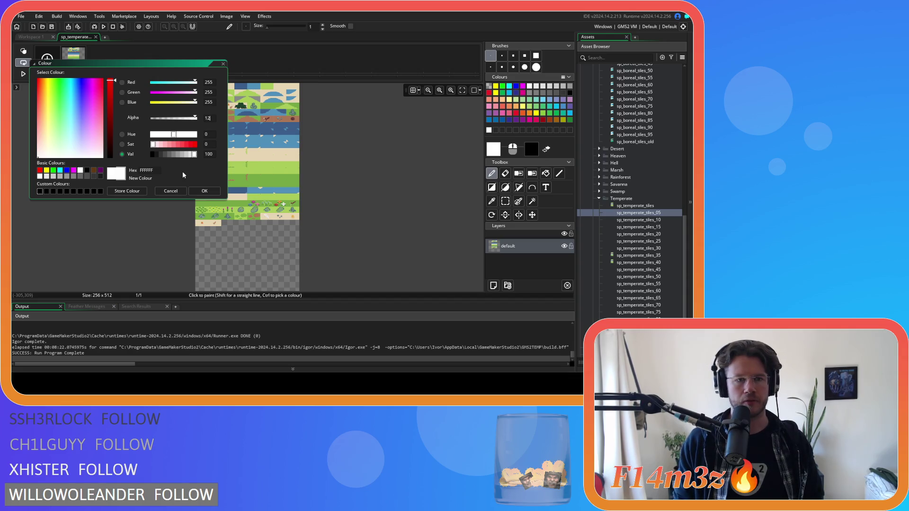
left_click(204, 190)
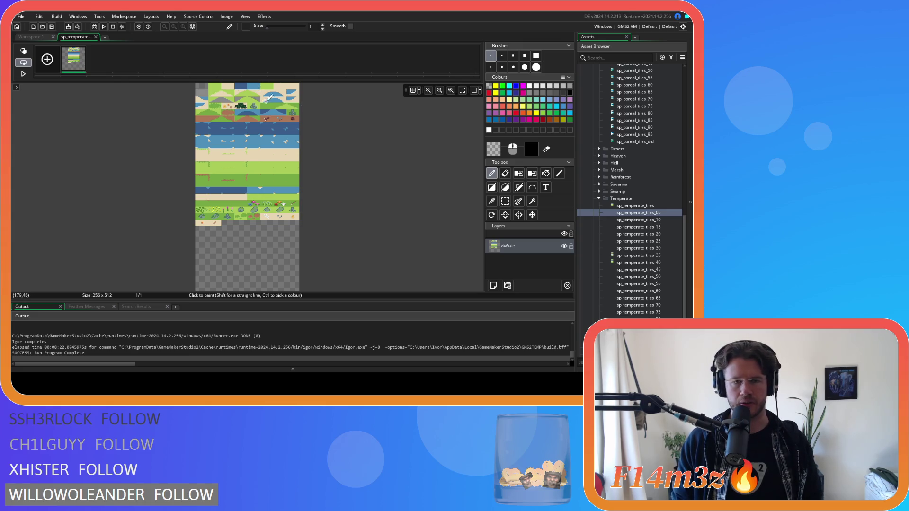
scroll(248, 97, "up", 2)
scroll(225, 113, "up", 2)
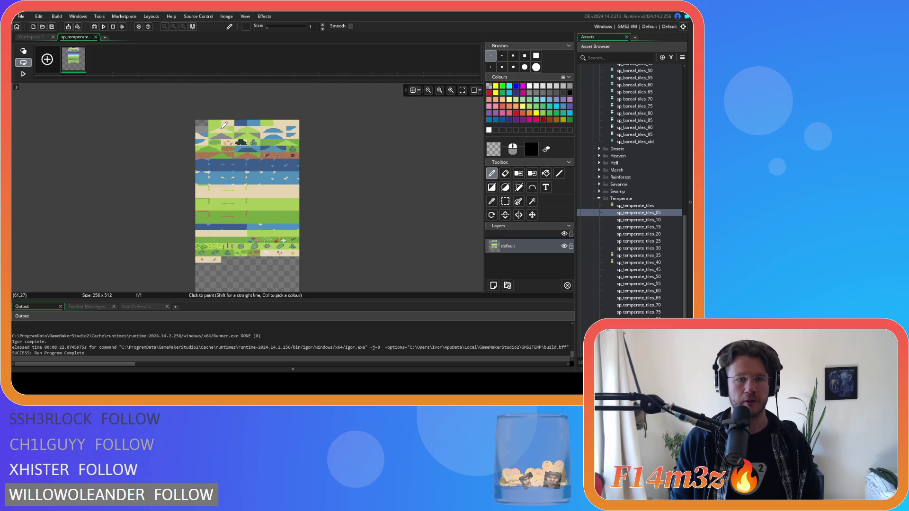
Zoom into the top of the tileset and select the Rectangle tool.
scroll(224, 117, "up", 3)
scroll(225, 113, "up", 3)
scroll(225, 113, "down", 2)
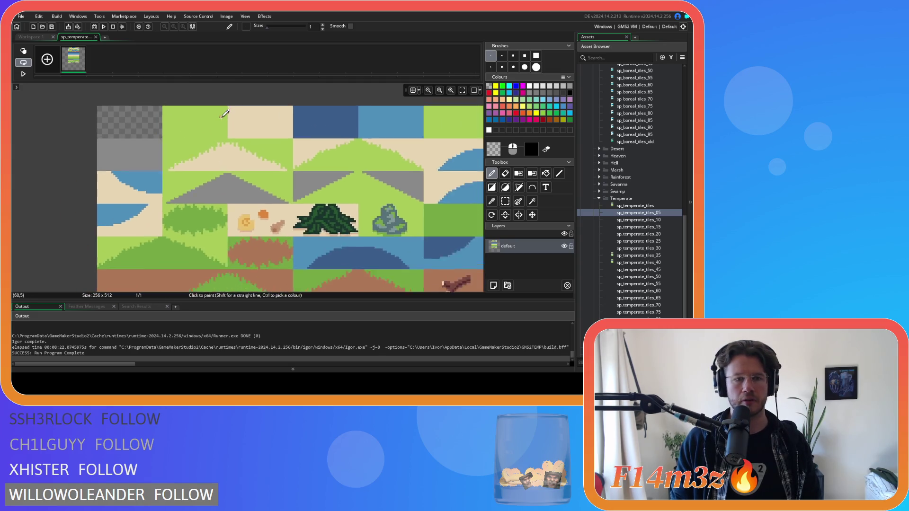
scroll(224, 113, "up", 1)
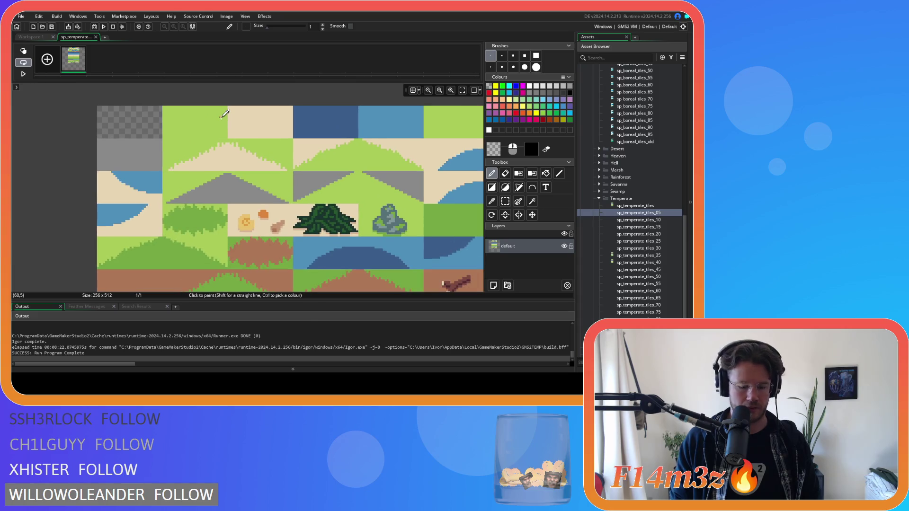
left_click(492, 188)
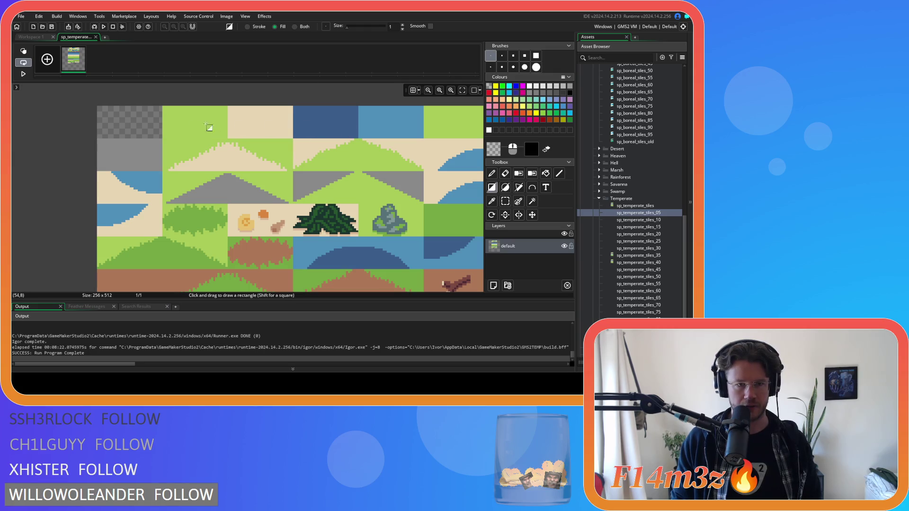
Zoom in on the brown dirt tiles and the shallow and deep water rows below.
scroll(174, 118, "up", 2)
scroll(211, 150, "up", 2)
scroll(211, 150, "down", 2)
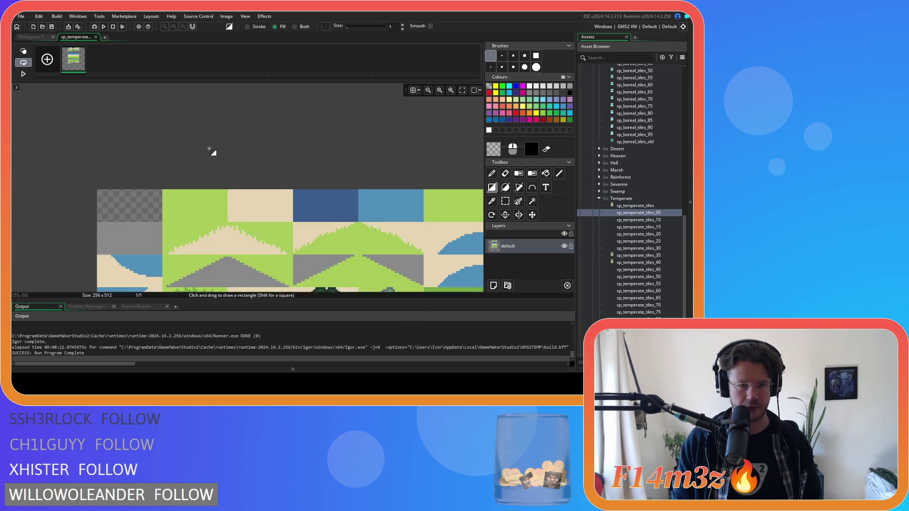
scroll(215, 163, "up", 3)
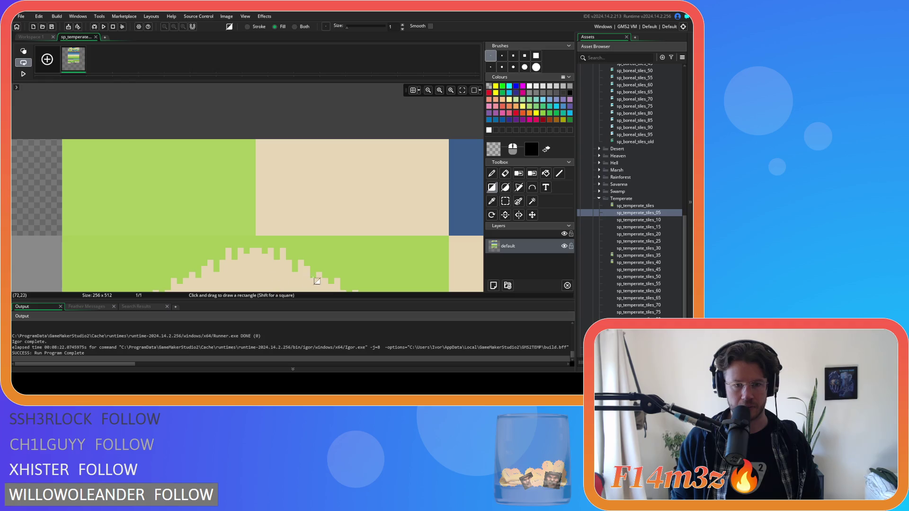
scroll(130, 240, "down", 5)
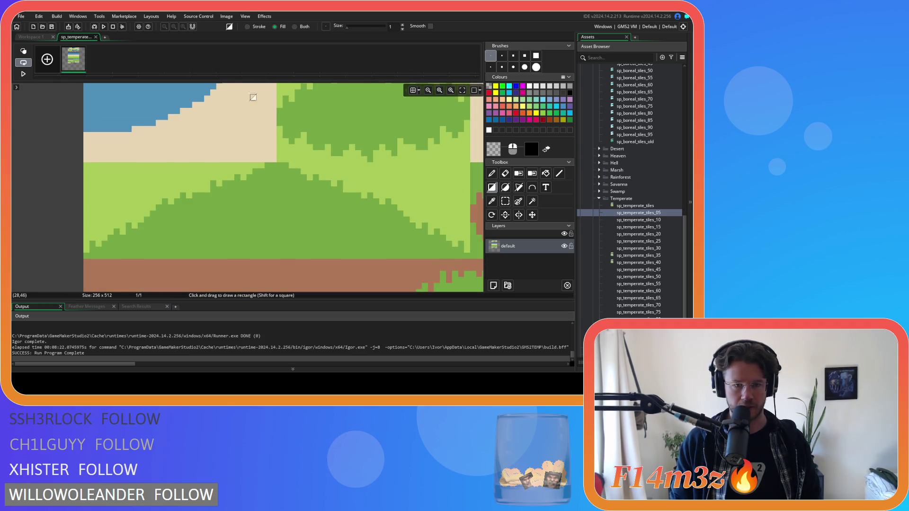
scroll(246, 135, "down", 1)
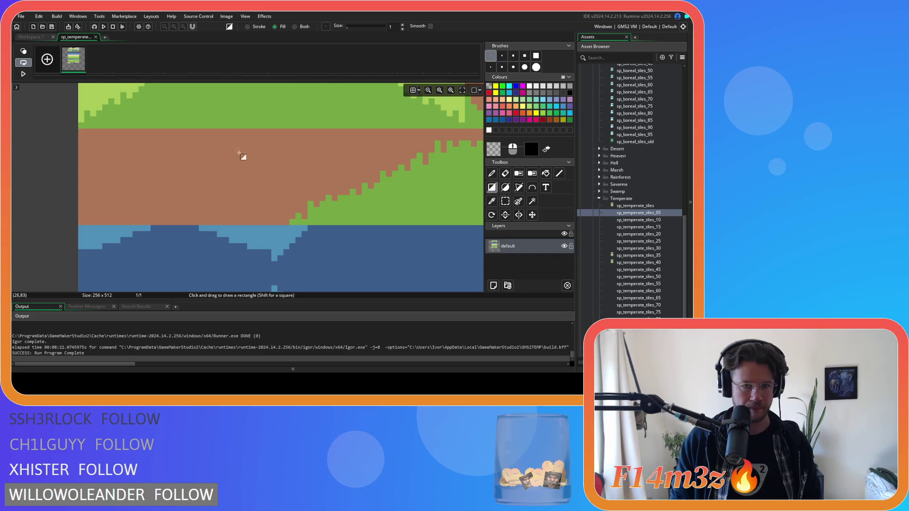
scroll(237, 154, "down", 5)
scroll(350, 146, "down", 3)
scroll(373, 136, "down", 5, "ctrl")
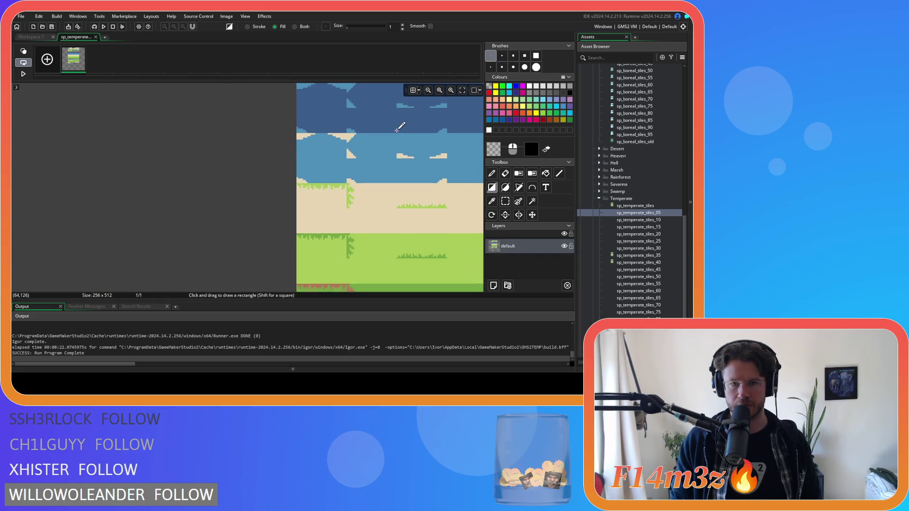
scroll(390, 127, "down", 3, "ctrl")
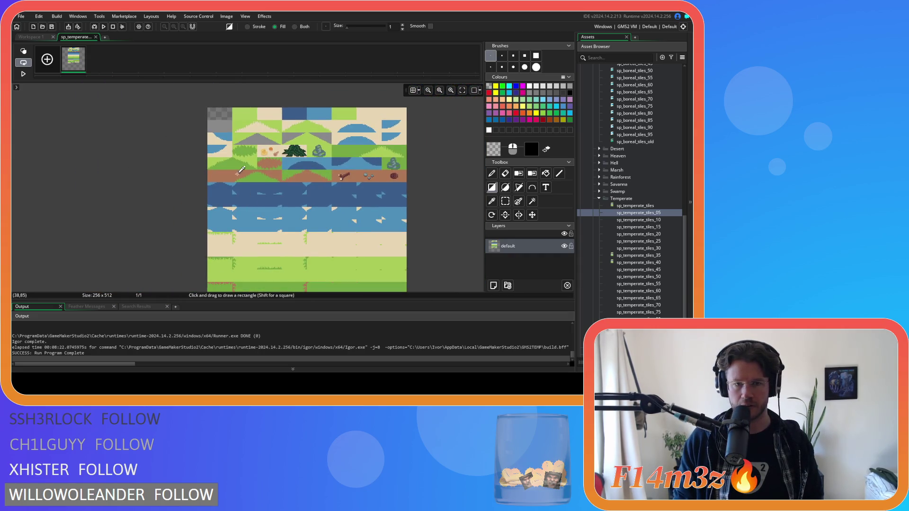
scroll(221, 178, "up", 5, "ctrl")
scroll(221, 178, "up", 3, "ctrl")
scroll(102, 104, "up", 3, "ctrl")
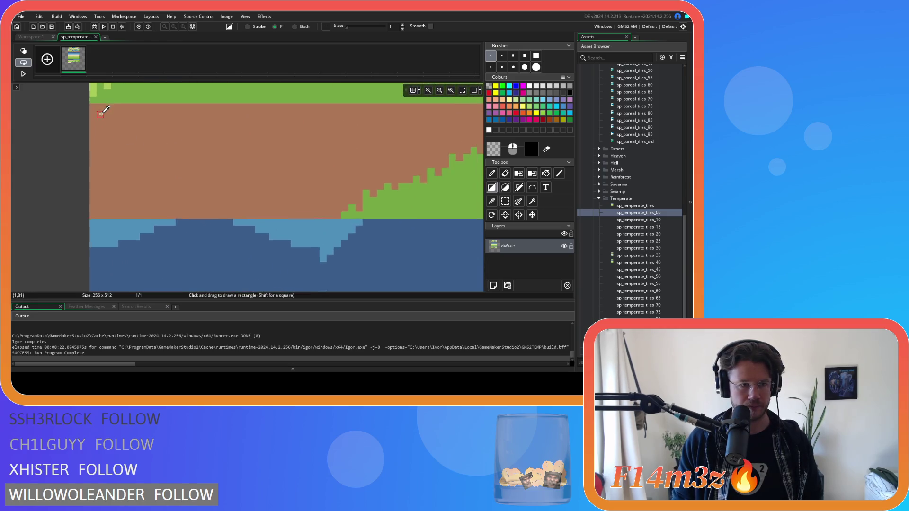
mouse_move(91, 106)
left_mouse_down()
mouse_move(132, 142)
mouse_move(401, 253)
mouse_move(280, 284)
mouse_move(267, 261)
mouse_move(300, 265)
mouse_move(327, 189)
left_mouse_up()
scroll(305, 255, "down", 3)
scroll(327, 189, "down", 2)
left_click(413, 91)
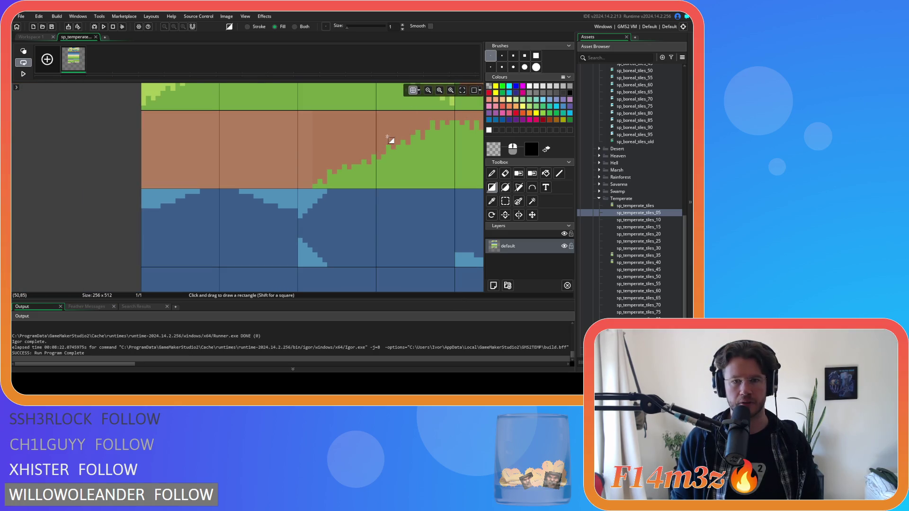
key("ctrl+z")
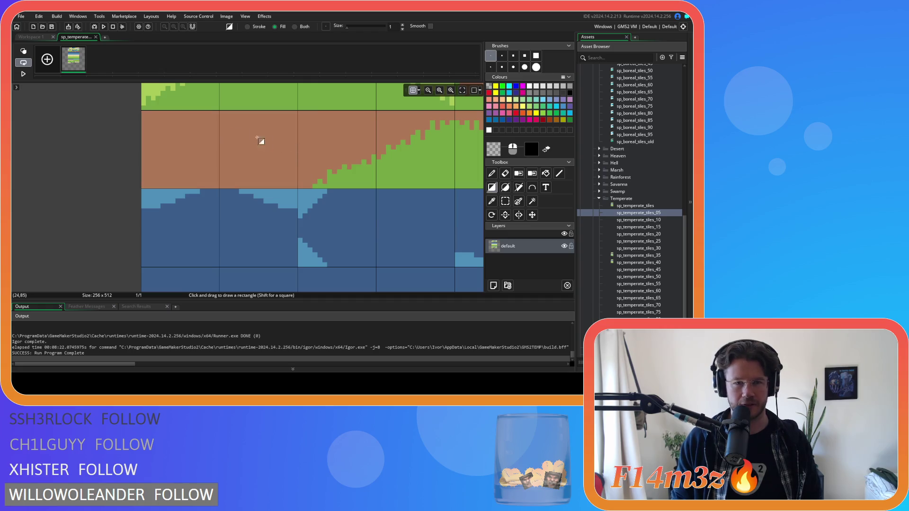
left_click(418, 91)
type("32")
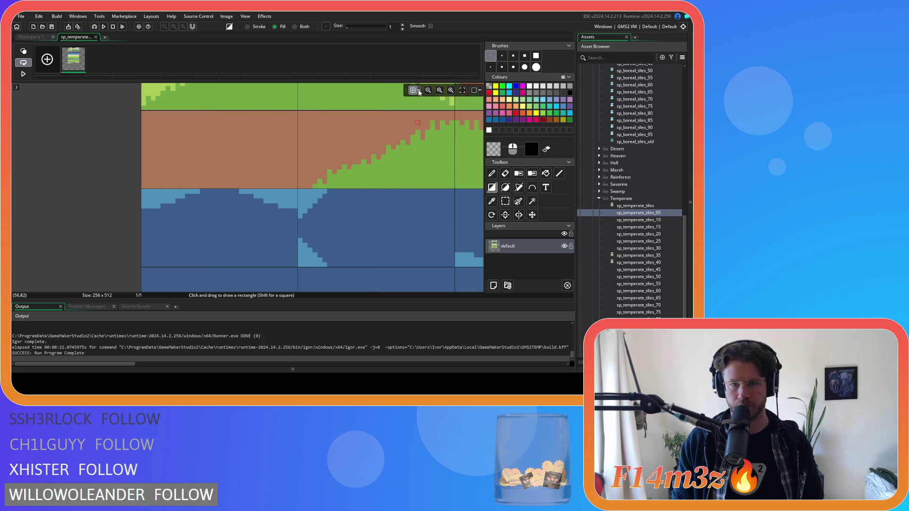
scroll(228, 117, "up", 3)
scroll(228, 118, "down", 3)
scroll(217, 162, "up", 2, "ctrl")
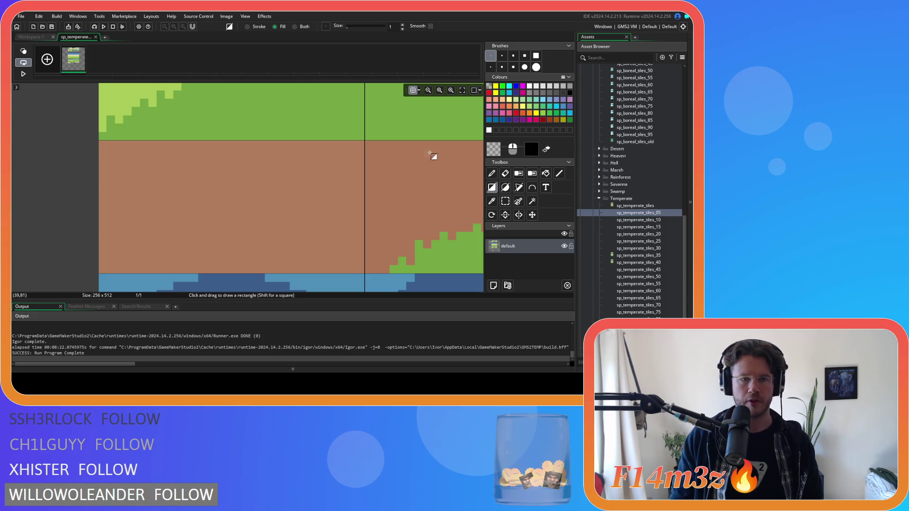
scroll(332, 163, "down", 3)
scroll(356, 166, "up", 4)
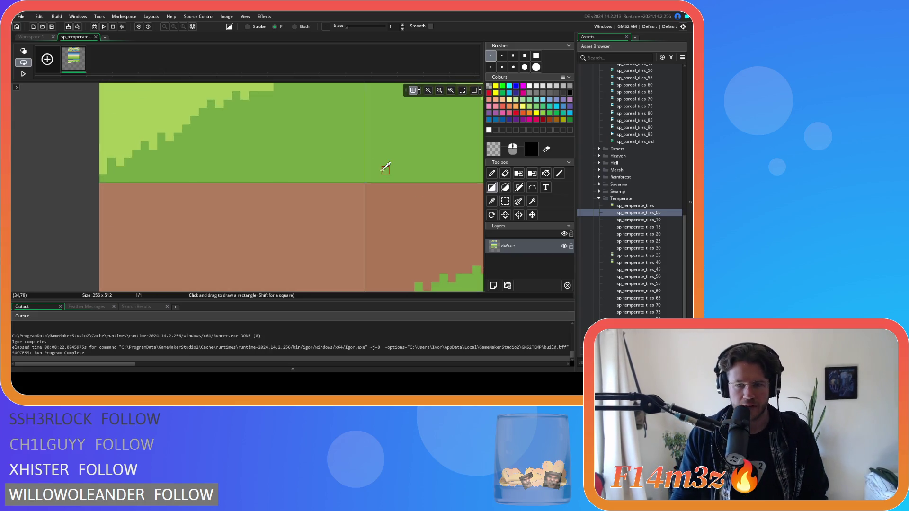
scroll(381, 165, "down", 5, "ctrl")
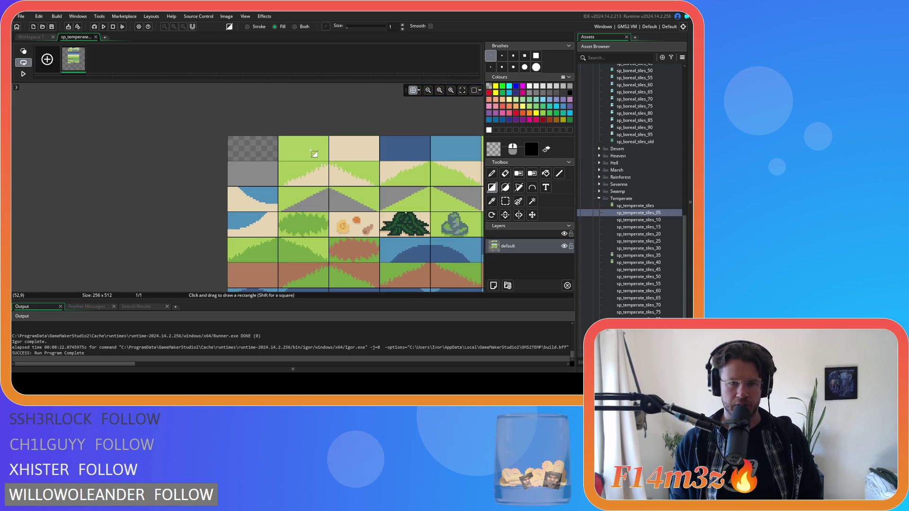
key("f")
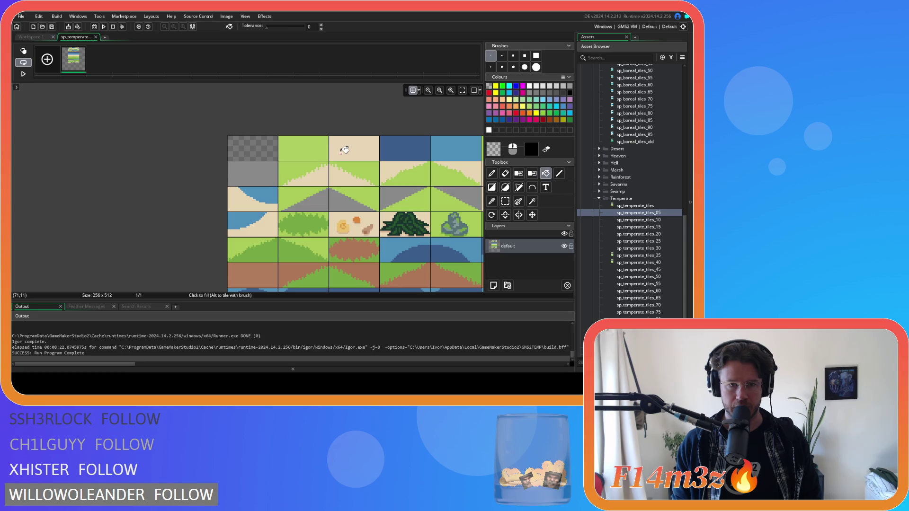
left_click(309, 155, "alt")
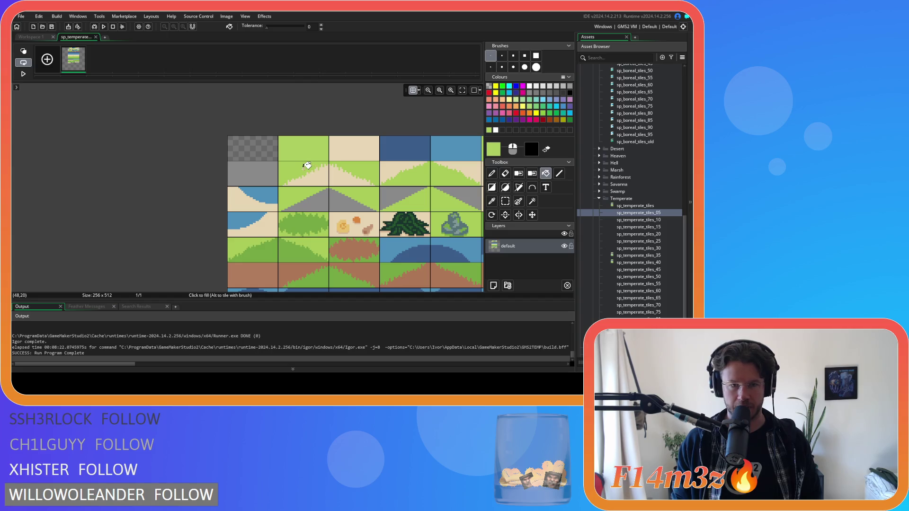
scroll(306, 166, "up", 2)
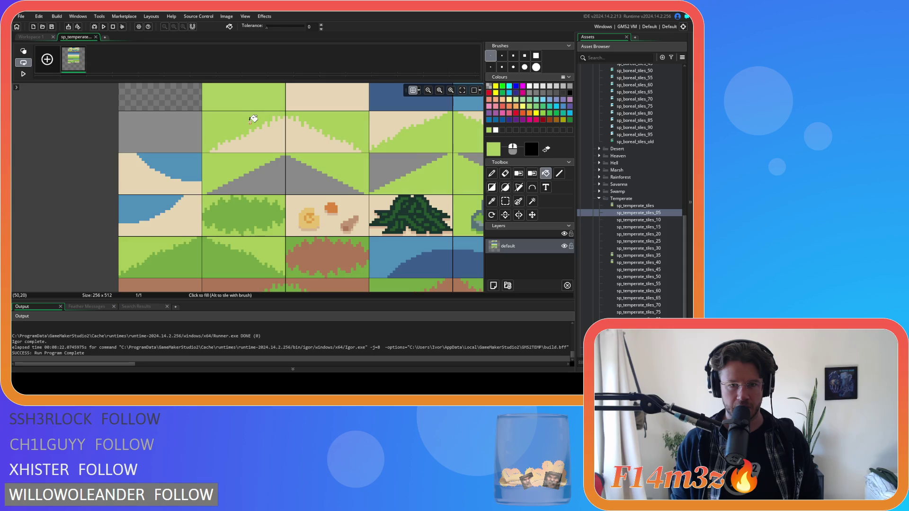
scroll(350, 149, "down", 3)
scroll(357, 155, "up", 3)
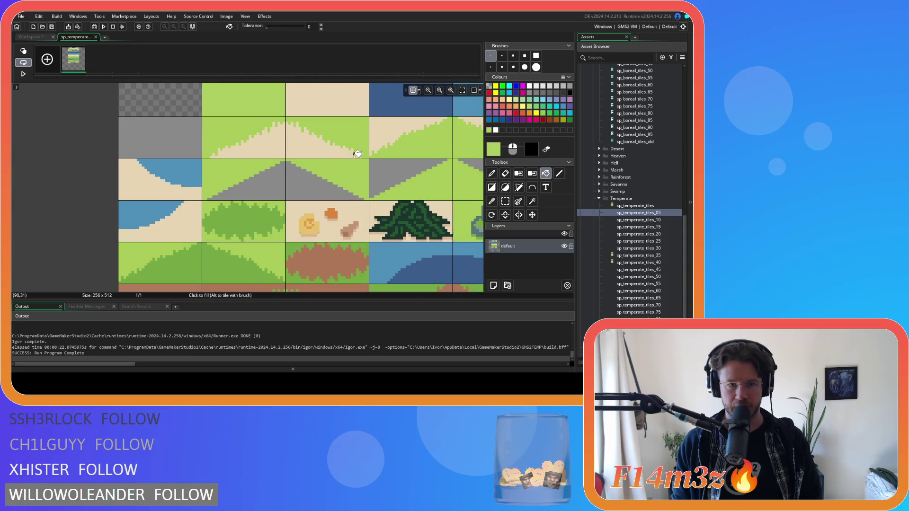
mouse_move(323, 160)
left_mouse_down()
mouse_move(112, 152)
mouse_move(207, 161)
left_mouse_up()
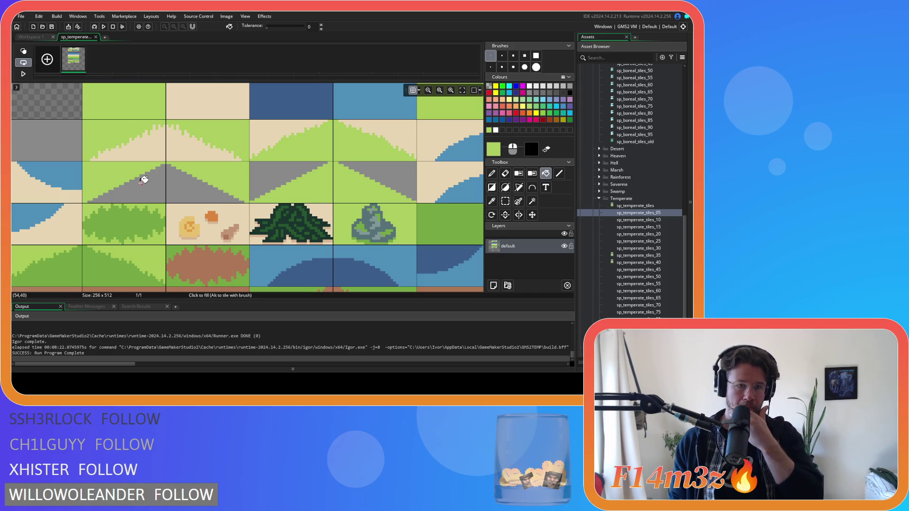
scroll(340, 199, "up", 2)
scroll(340, 199, "right", 4)
scroll(247, 158, "down", 4)
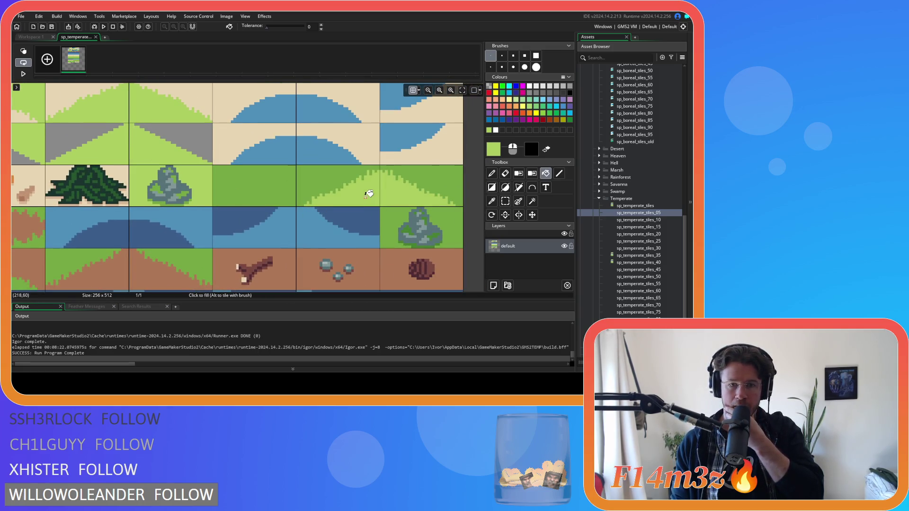
scroll(148, 223, "down", 2)
scroll(156, 212, "left", 8)
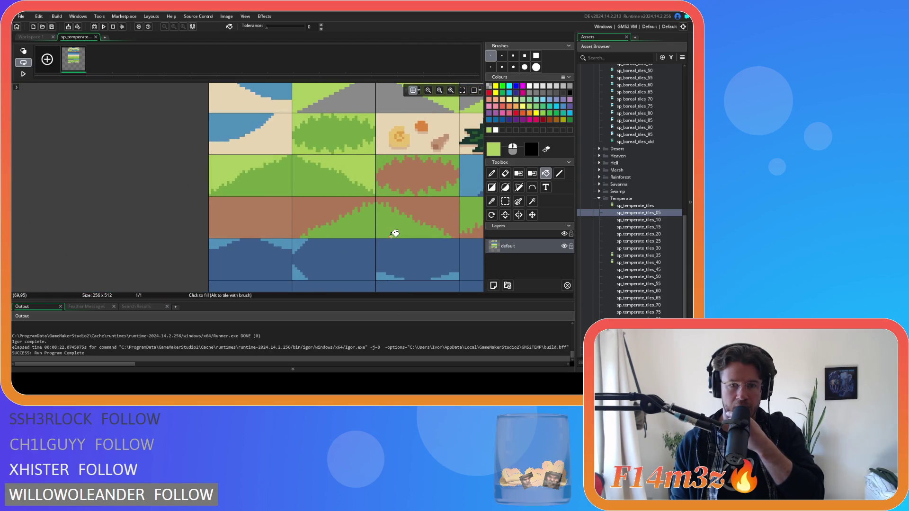
scroll(341, 223, "right", 5)
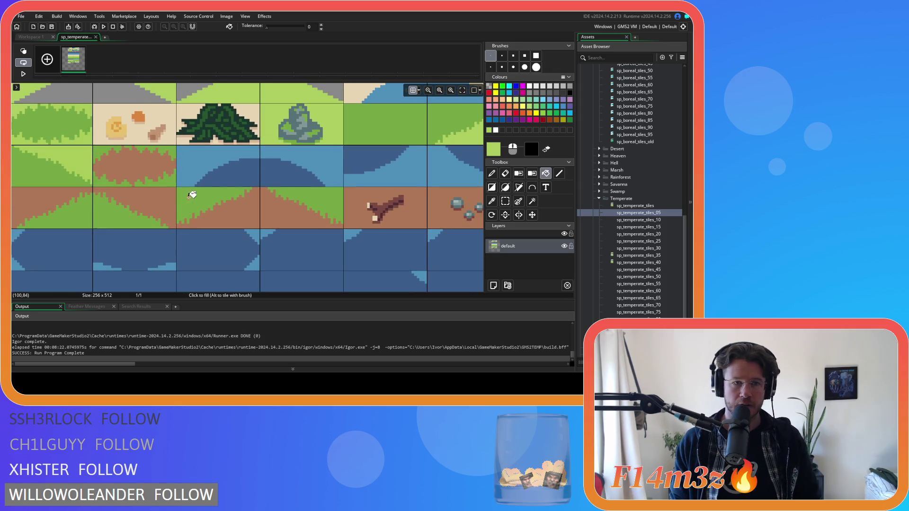
scroll(191, 198, "down", 3)
scroll(201, 156, "up", 6)
scroll(210, 158, "down", 1)
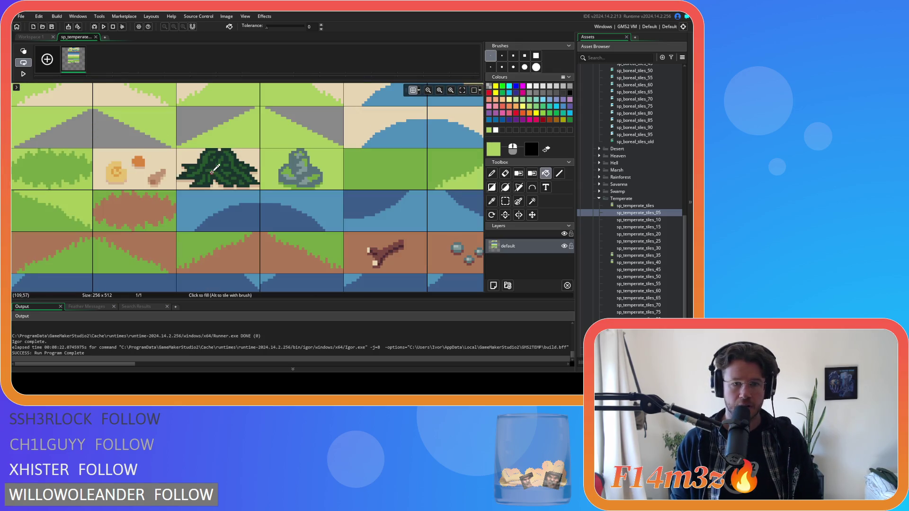
scroll(214, 169, "down", 3)
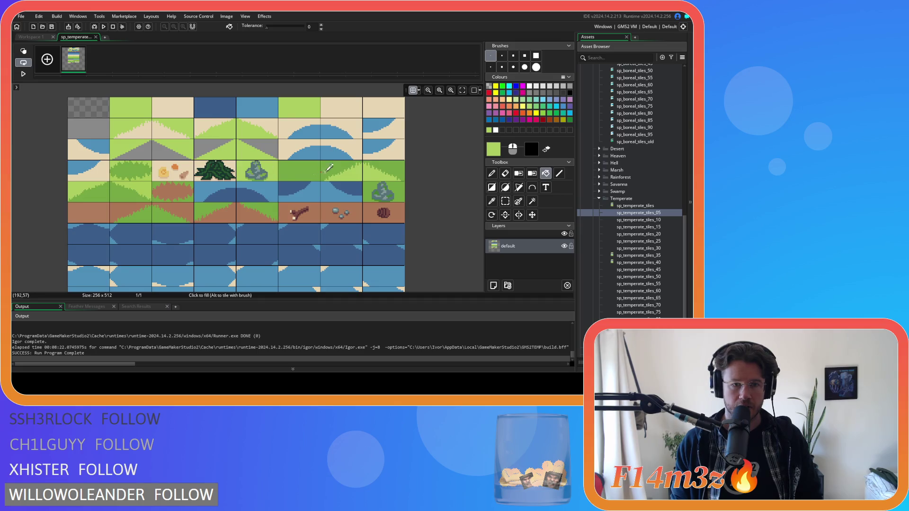
scroll(317, 169, "up", 4)
scroll(263, 169, "down", 4)
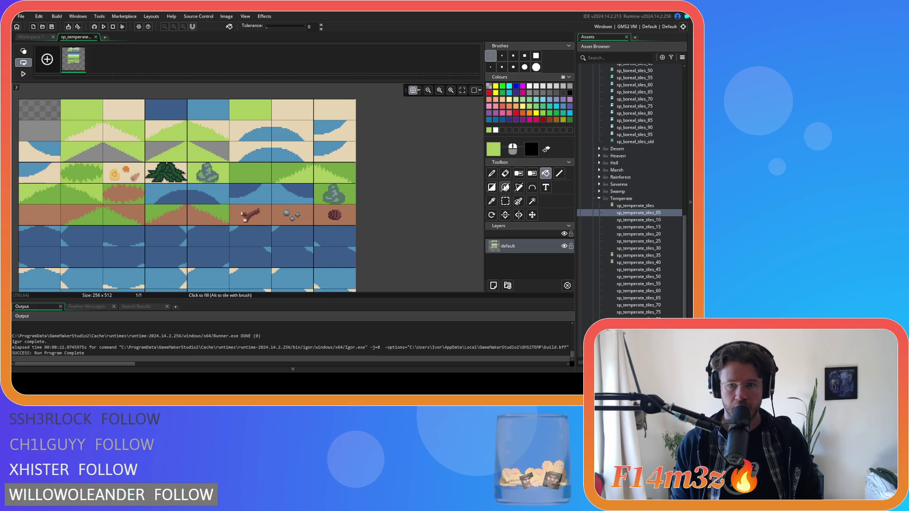
left_click(493, 188)
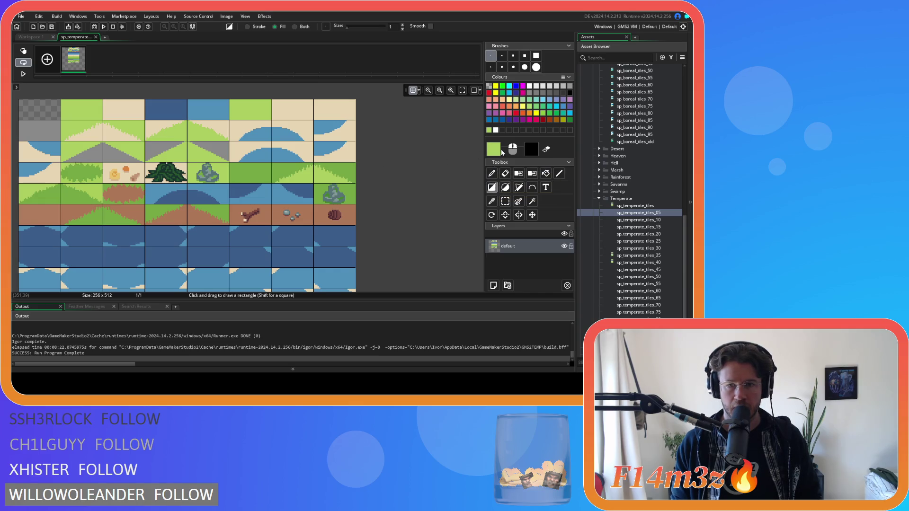
Make the drawing colour white with alpha 12.
left_click(495, 131)
left_click(493, 154)
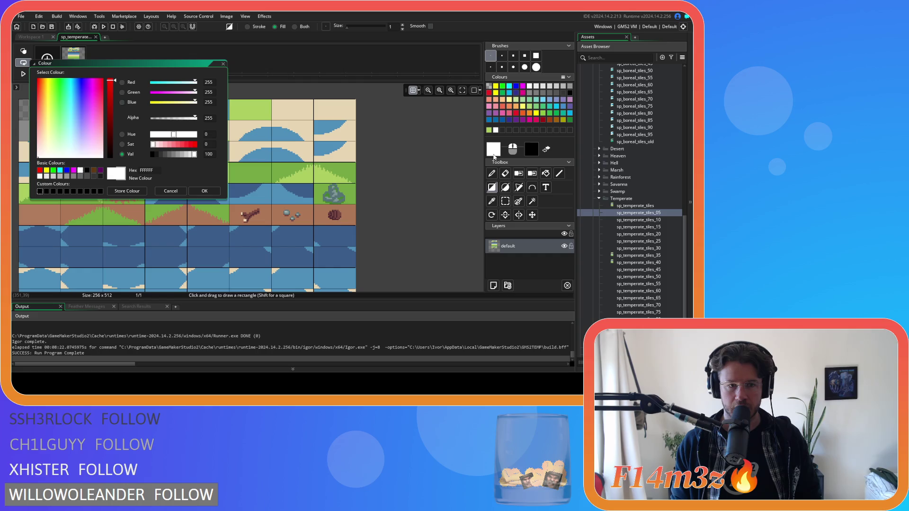
type("12")
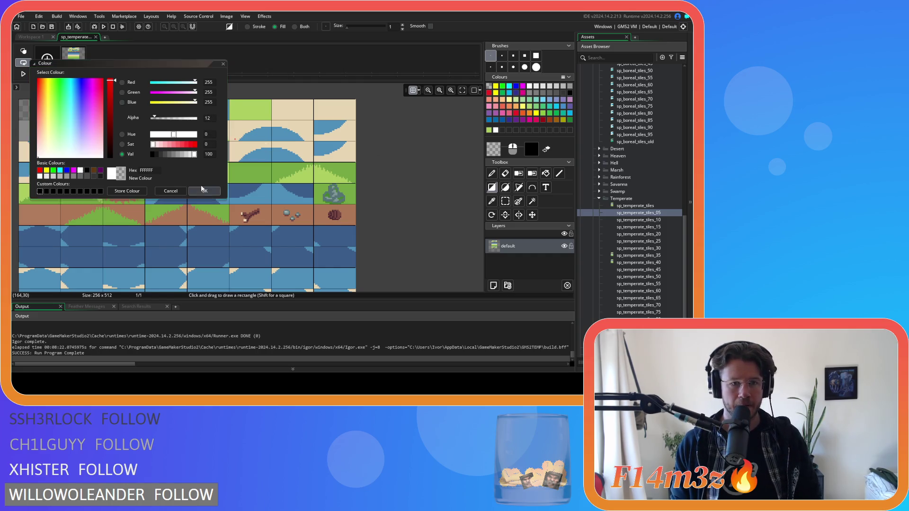
left_click(204, 191)
Pick the light grass green from a tile and select the Fill tool.
scroll(238, 199, "up", 1)
scroll(237, 199, "down", 1)
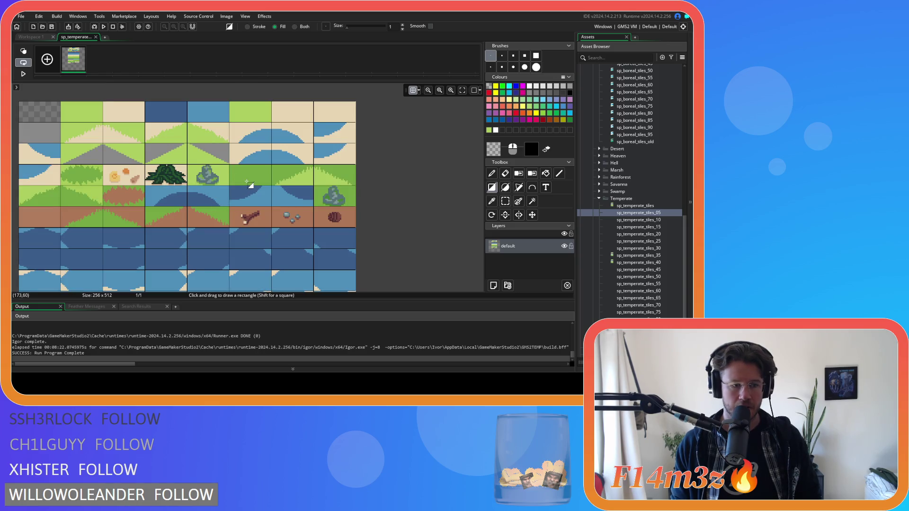
scroll(247, 181, "up", 5)
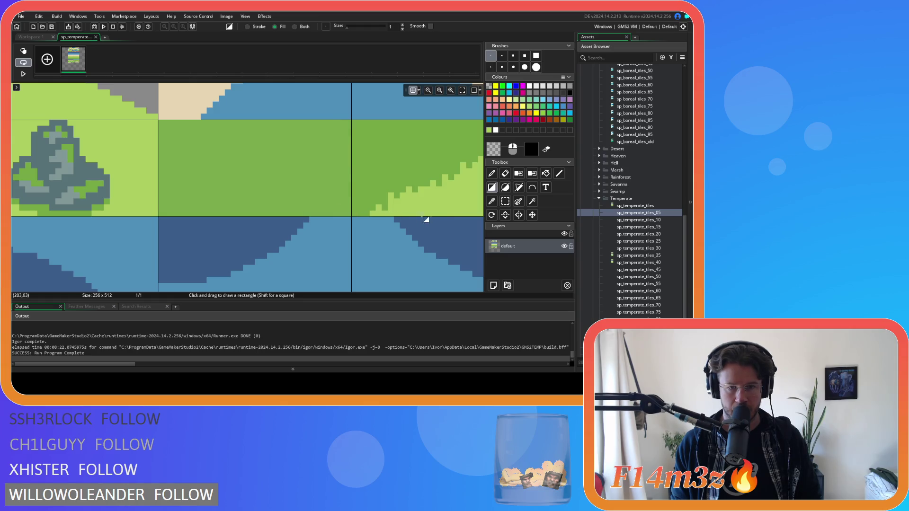
scroll(310, 195, "down", 2)
scroll(310, 188, "up", 4)
scroll(310, 188, "down", 5)
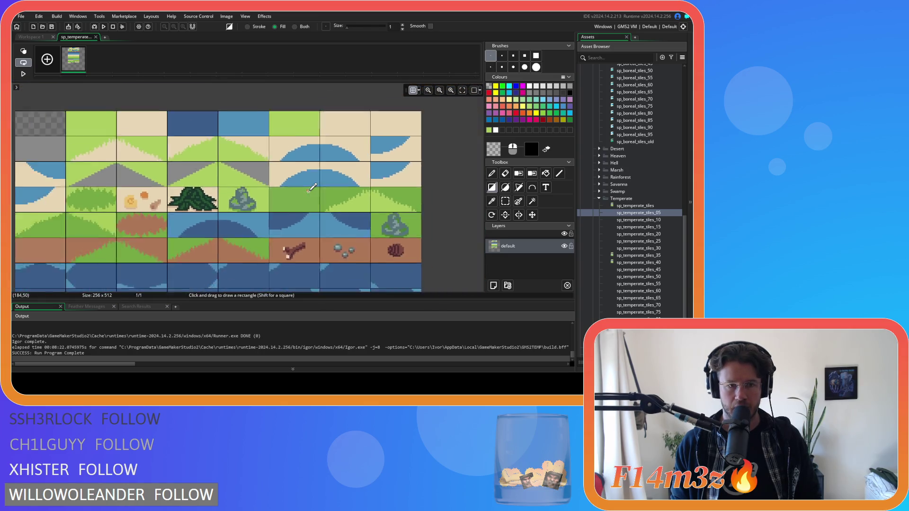
left_click(309, 193, "alt")
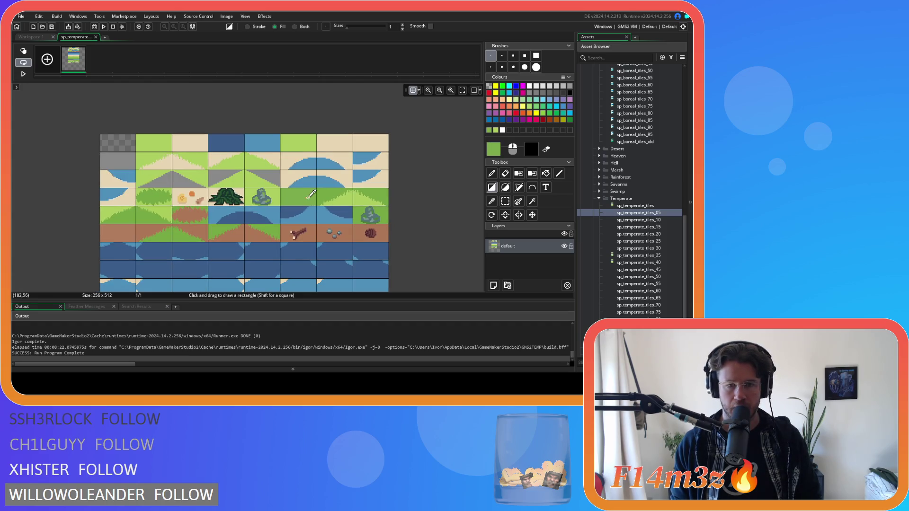
left_click(545, 174)
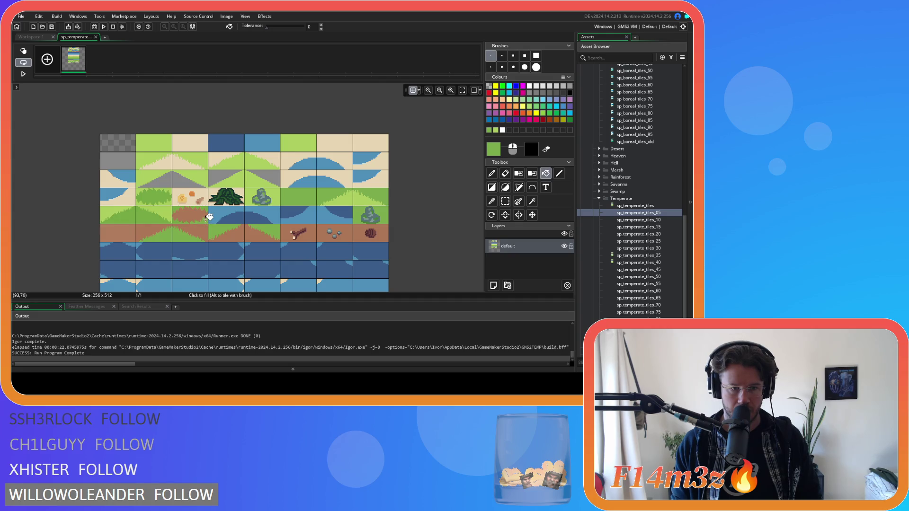
scroll(180, 221, "up", 5)
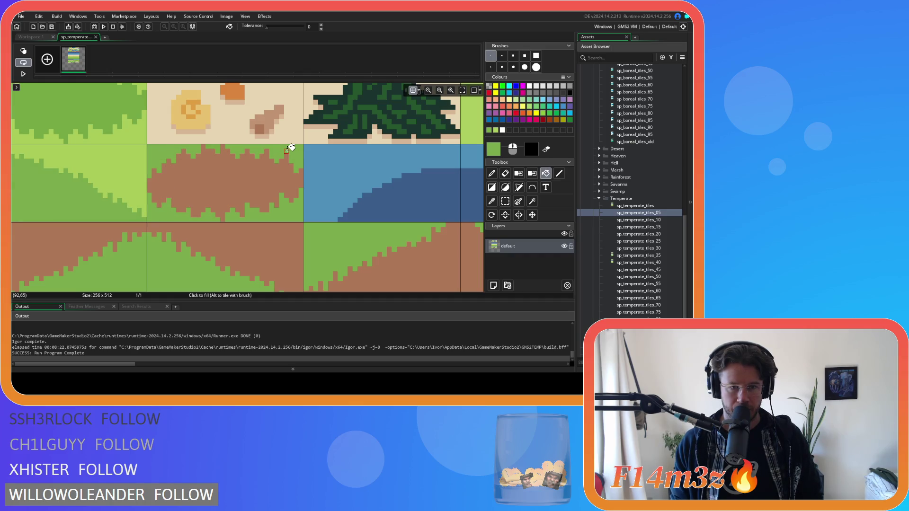
scroll(169, 179, "left", 5)
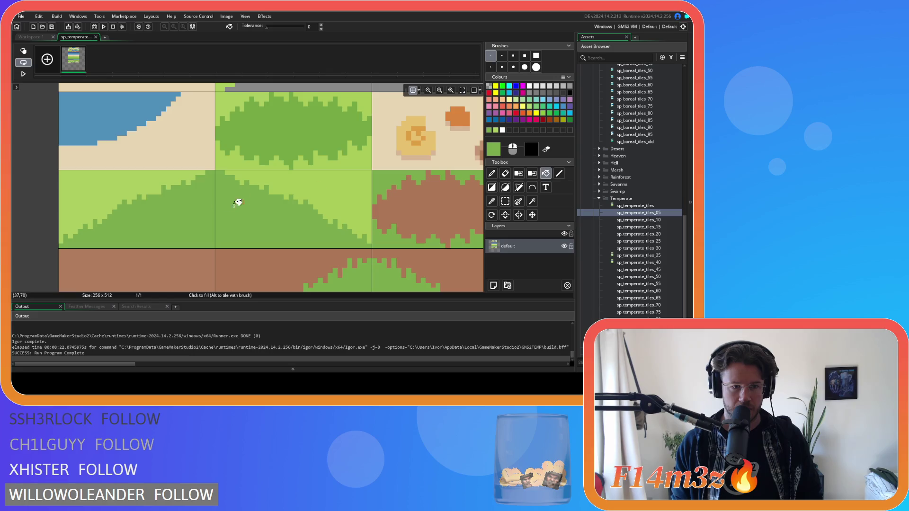
scroll(327, 180, "down", 1)
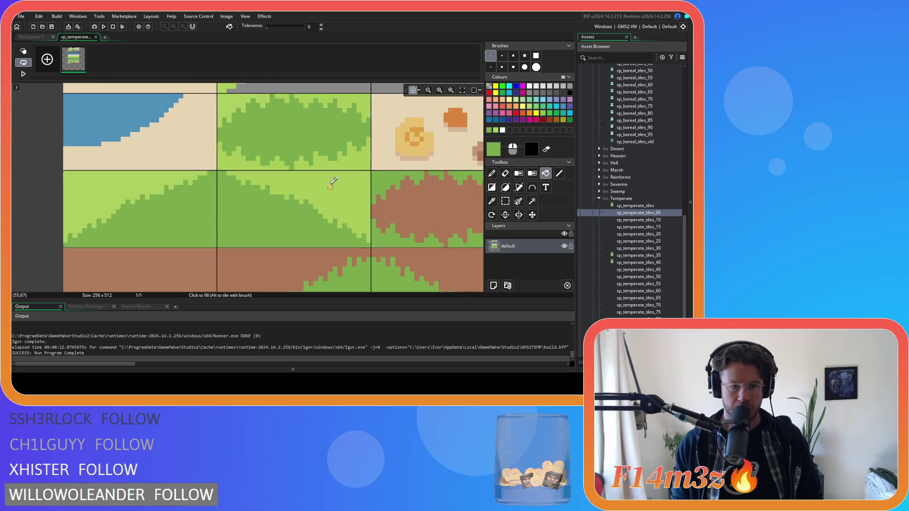
scroll(333, 181, "down", 5)
scroll(402, 227, "up", 8)
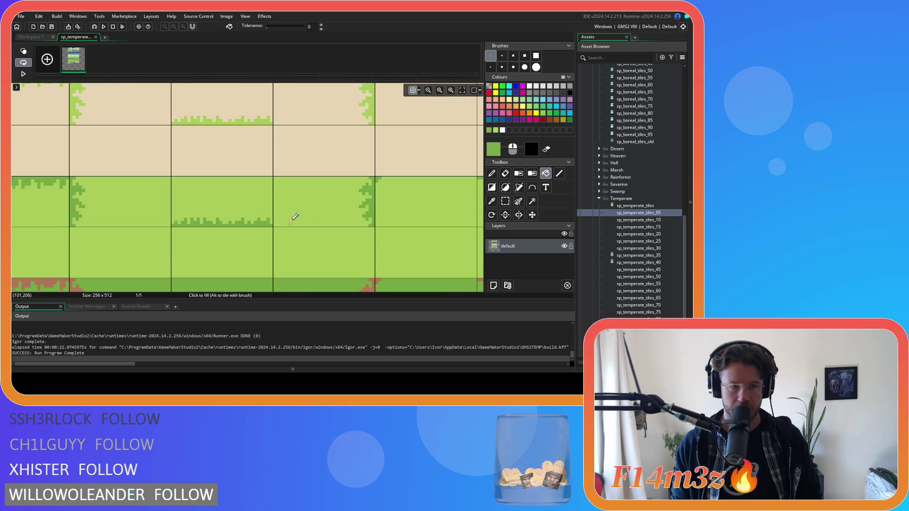
scroll(295, 218, "down", 2)
scroll(156, 195, "up", 1)
scroll(156, 195, "up", 2)
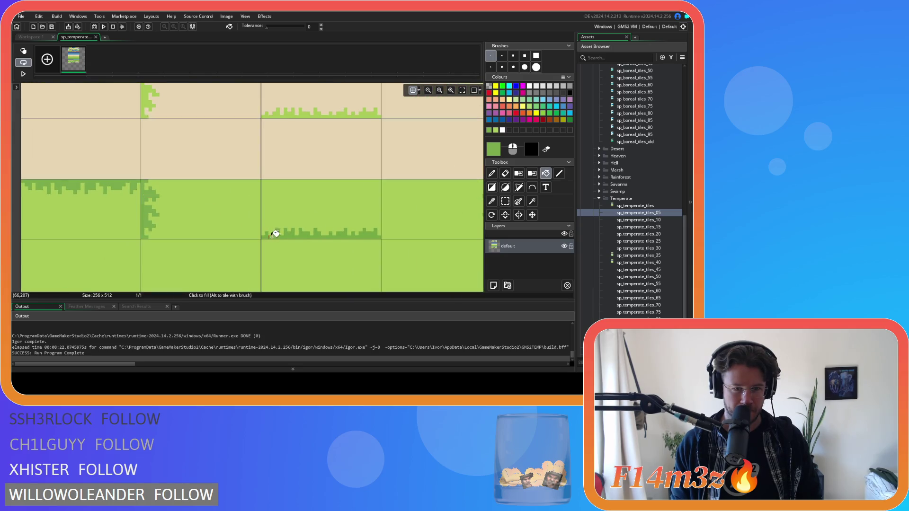
left_click_drag(382, 233, 182, 217)
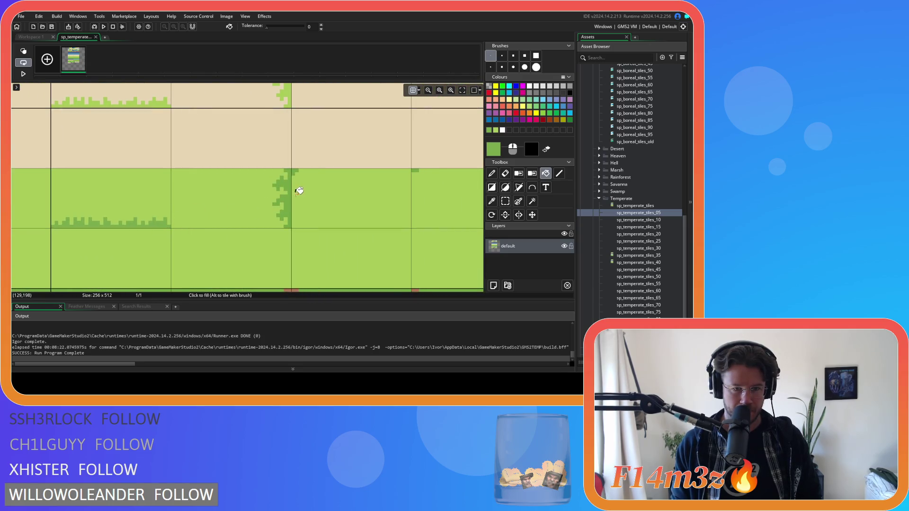
left_click_drag(388, 195, 195, 177)
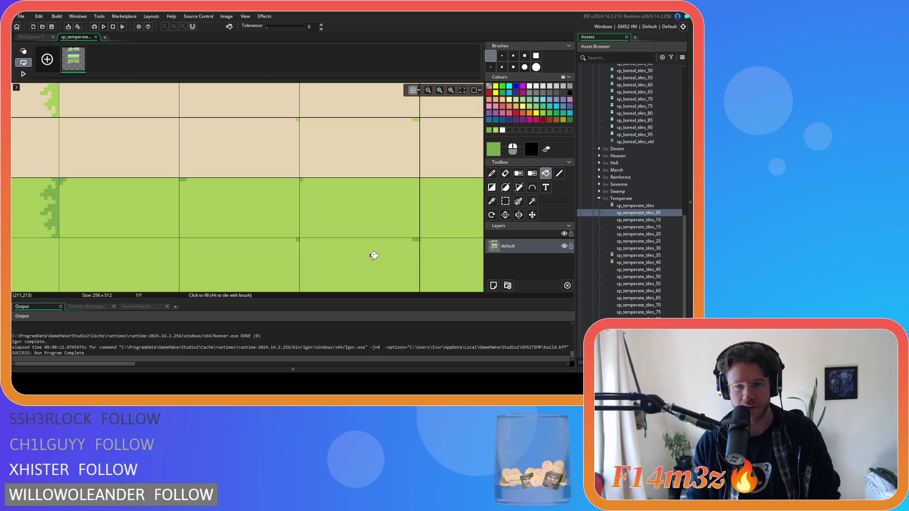
left_click_drag(253, 248, 221, 223)
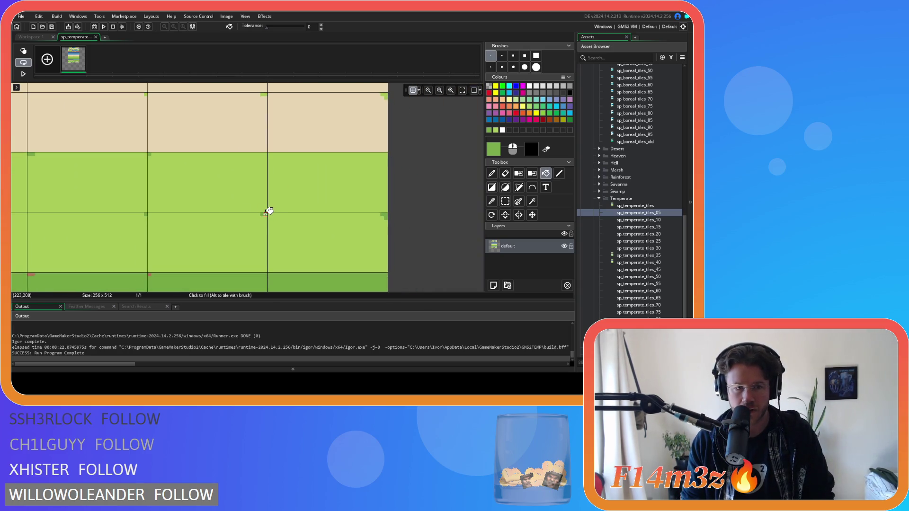
left_click_drag(131, 217, 231, 205)
mouse_move(160, 213)
left_mouse_down()
mouse_move(386, 208)
mouse_move(83, 201)
mouse_move(251, 199)
mouse_move(244, 199)
left_mouse_up()
left_click_drag(136, 215, 269, 205)
scroll(268, 204, "down", 3)
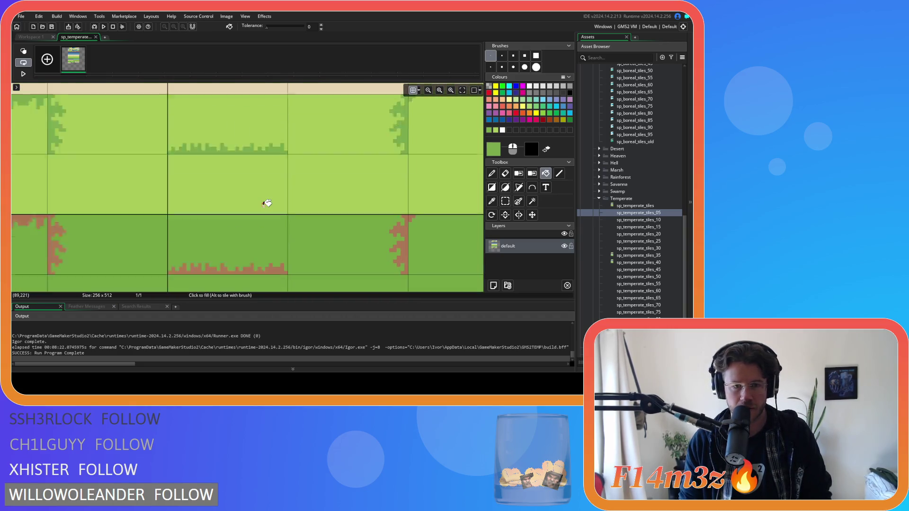
scroll(267, 203, "down", 1)
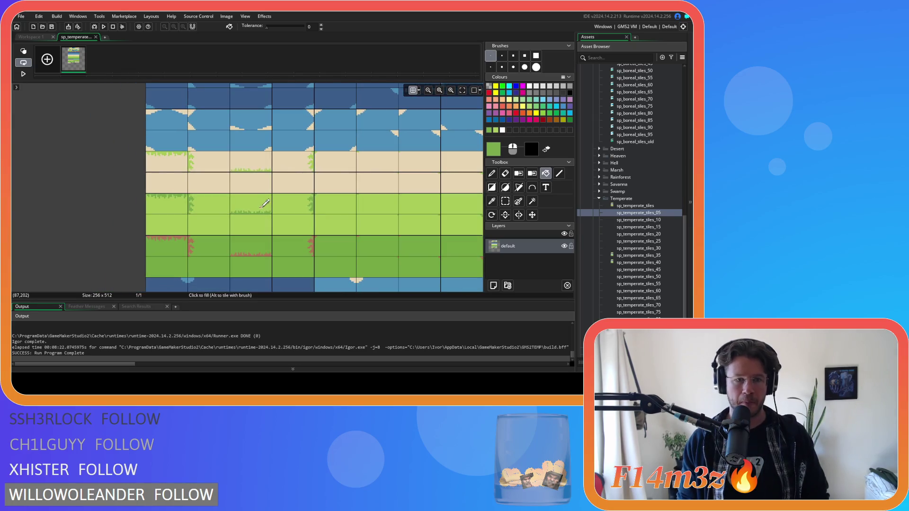
scroll(265, 203, "down", 1)
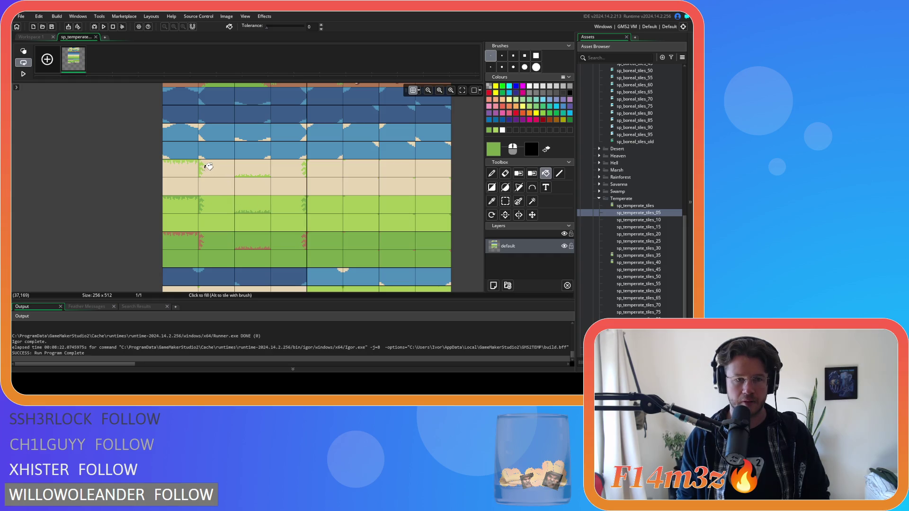
scroll(274, 182, "down", 3)
scroll(274, 182, "up", 3)
scroll(274, 182, "down", 2)
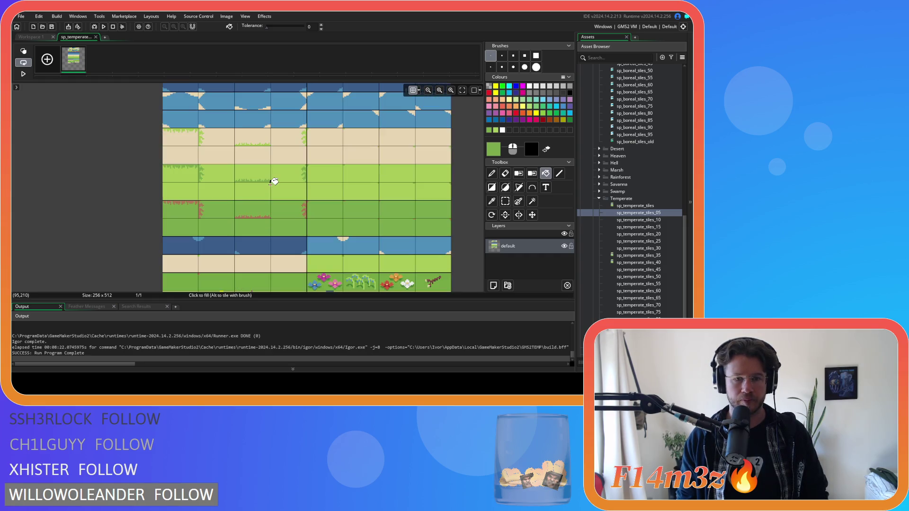
scroll(273, 182, "up", 2)
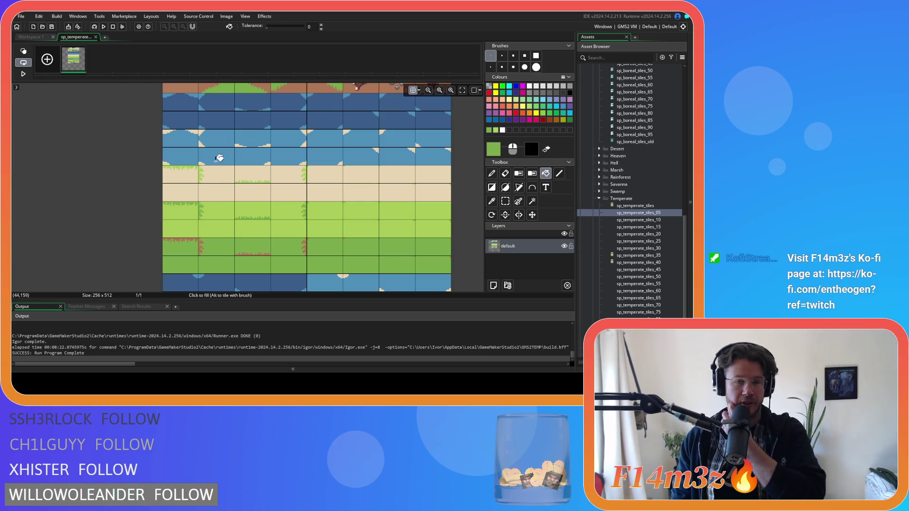
scroll(297, 135, "up", 5)
scroll(296, 135, "down", 2)
scroll(297, 135, "up", 2)
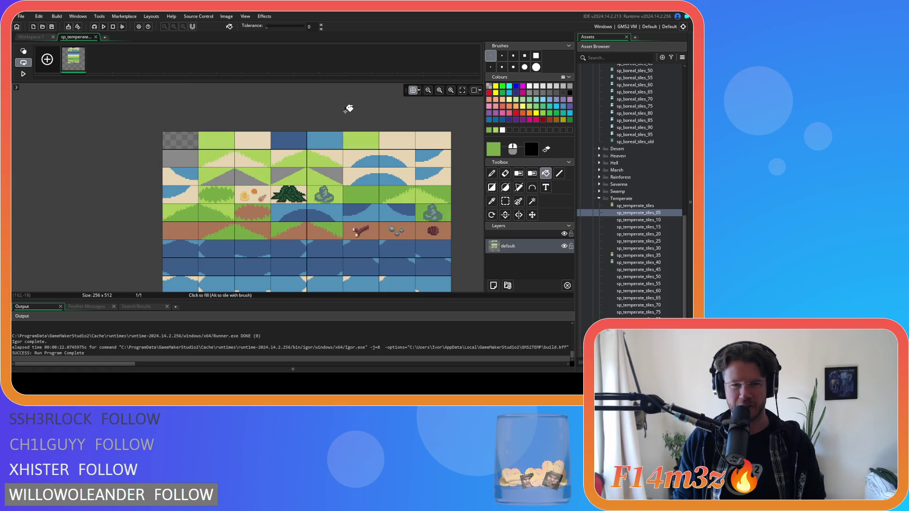
left_click(95, 38)
left_click(109, 103)
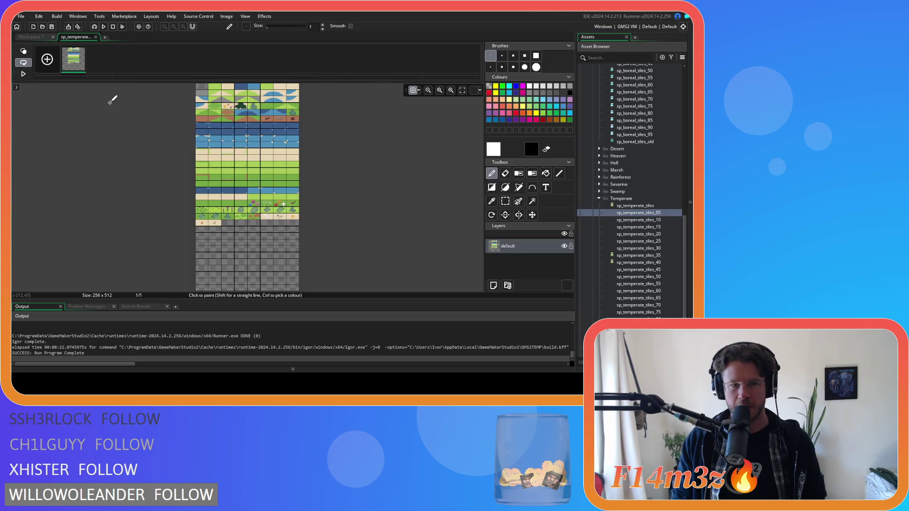
scroll(231, 116, "up", 6)
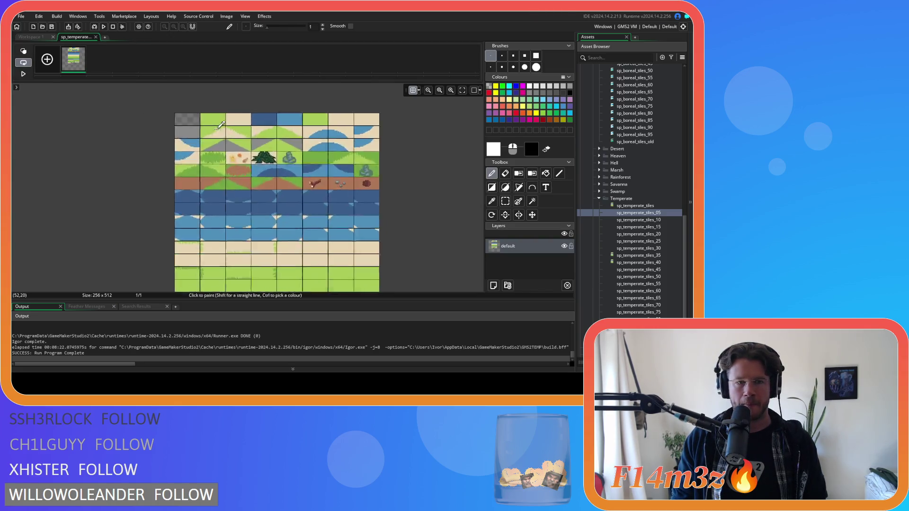
scroll(239, 116, "down", 3)
scroll(241, 115, "down", 1)
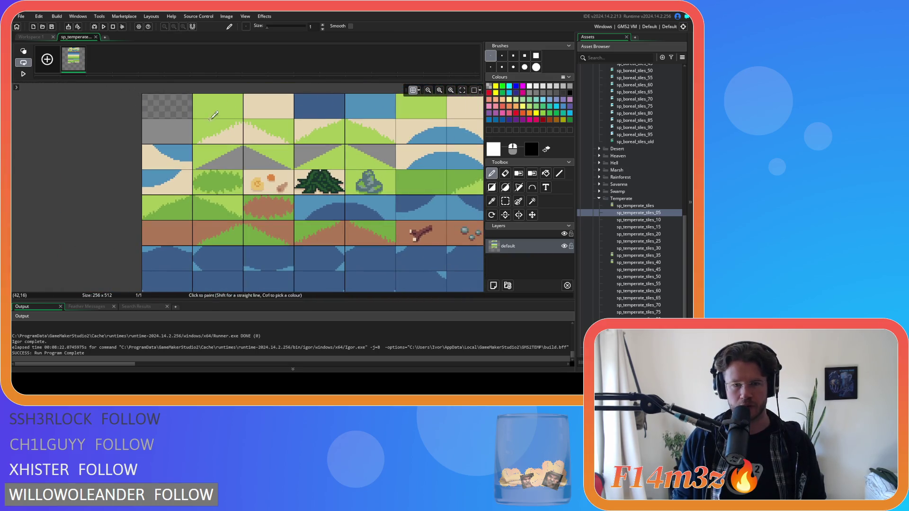
scroll(275, 146, "down", 1)
scroll(339, 162, "down", 2)
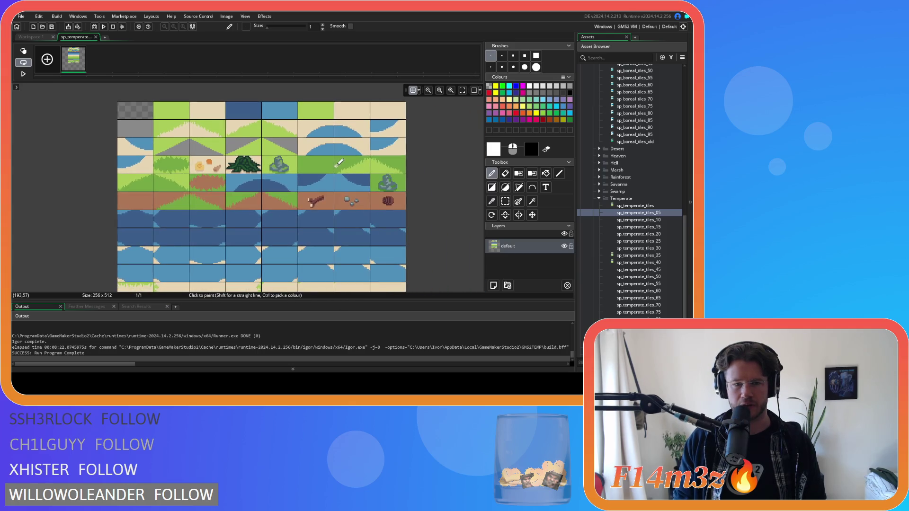
scroll(225, 119, "up", 1)
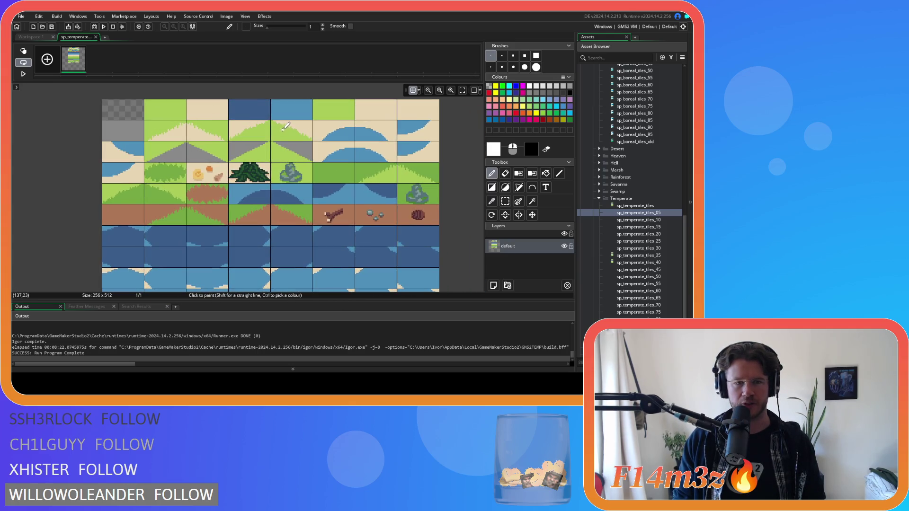
scroll(259, 122, "up", 1)
scroll(260, 128, "down", 2)
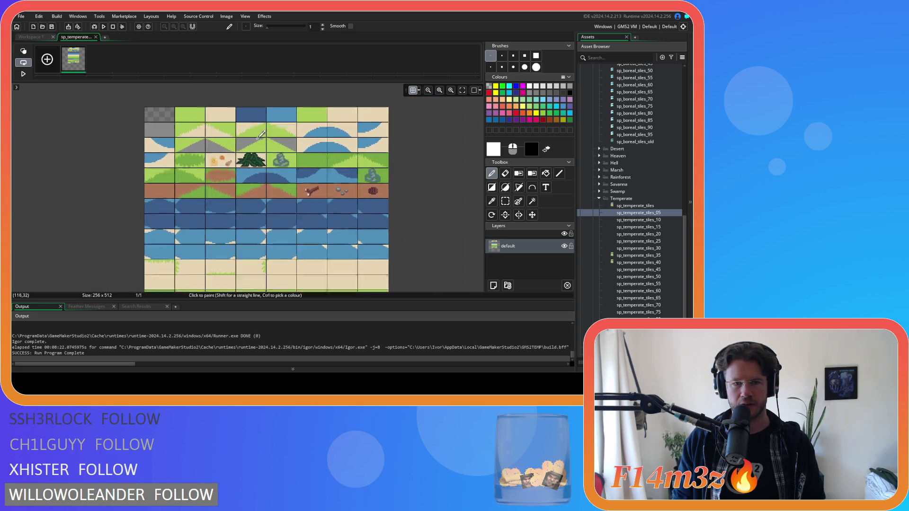
scroll(293, 120, "down", 3)
scroll(273, 126, "down", 2)
scroll(220, 122, "up", 1)
scroll(233, 117, "down", 1)
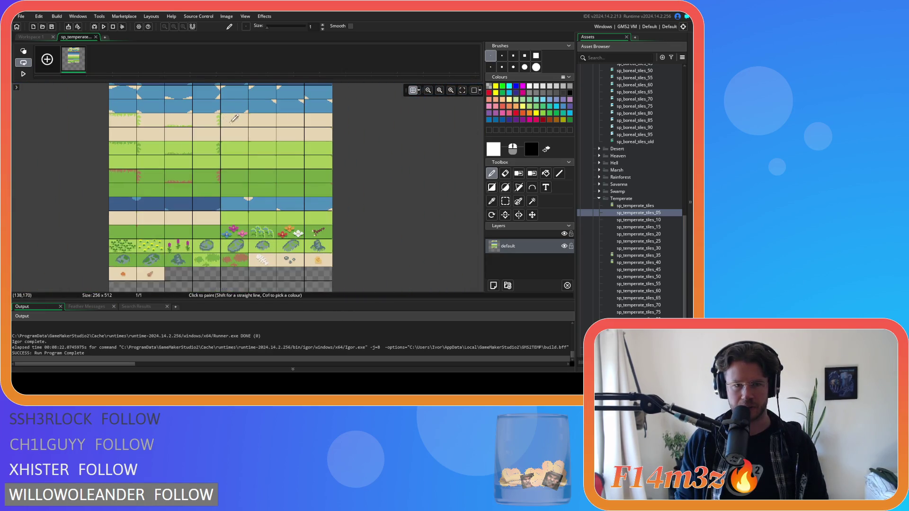
scroll(244, 129, "down", 2)
scroll(274, 179, "up", 6)
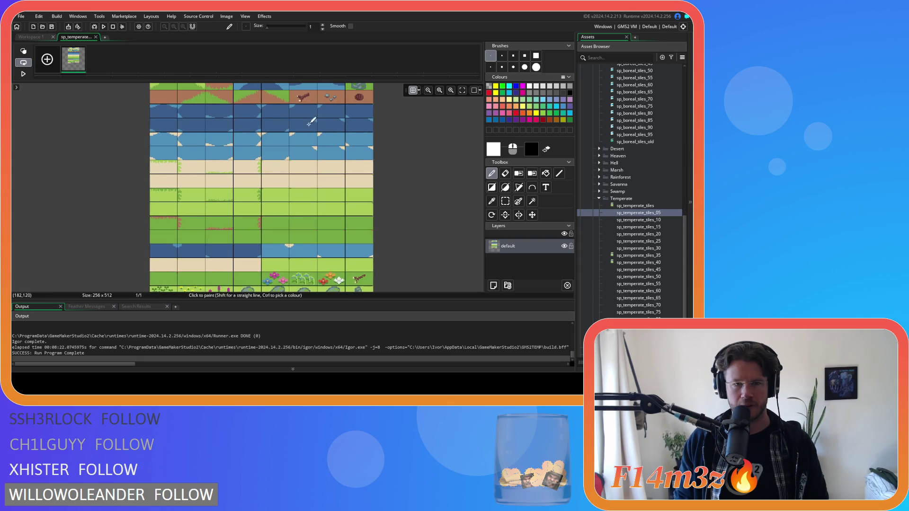
scroll(302, 228, "left", 1)
scroll(338, 154, "up", 2)
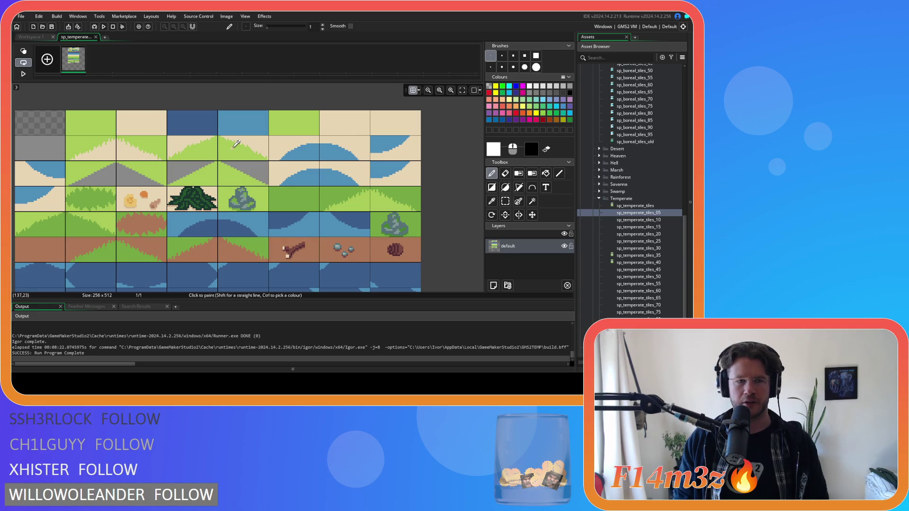
Select the Rectangle tool and make the drawing colour transparent.
scroll(123, 144, "up", 2)
left_click(491, 188)
left_click_drag(169, 93, 197, 138)
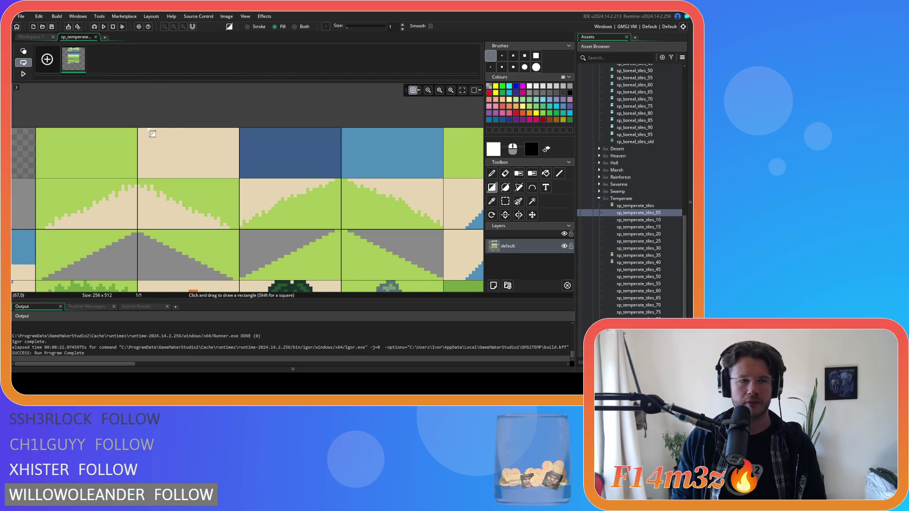
left_click(493, 150)
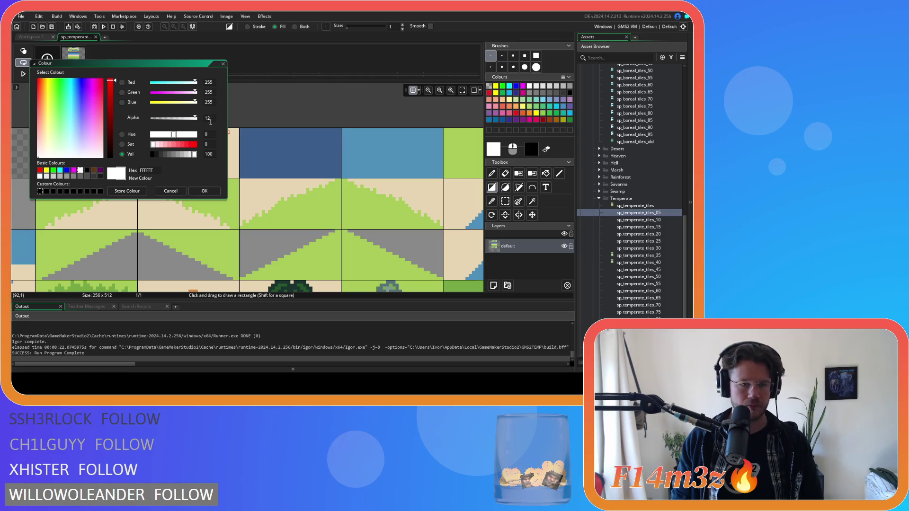
left_click(205, 191)
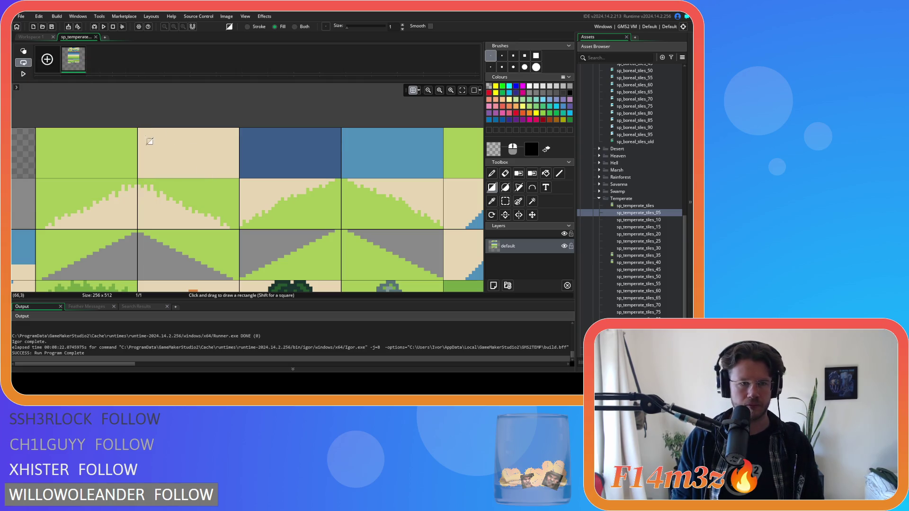
Pick the sand beige as the drawing colour, hide the grid, and select the Fill tool.
scroll(147, 130, "up", 1)
scroll(146, 134, "up", 1)
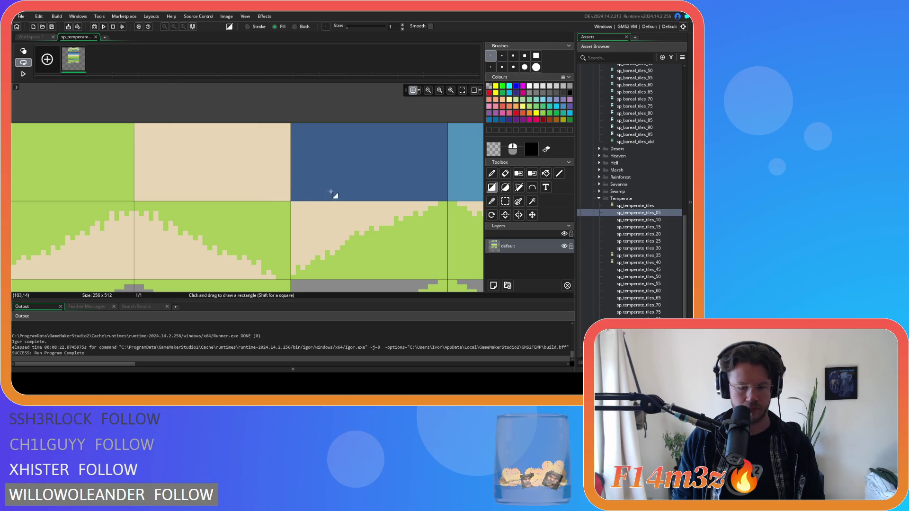
left_click(239, 154, "alt")
key("g")
key("g")
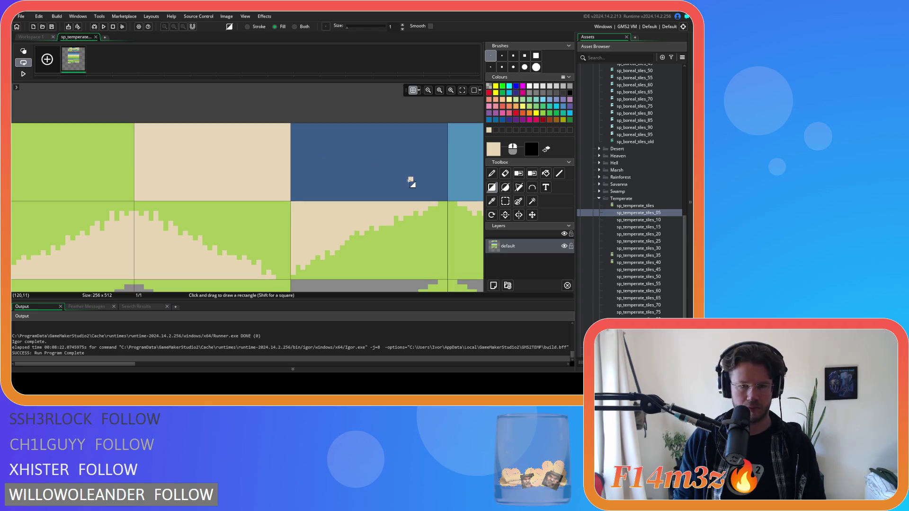
left_click(545, 174)
Look over the sheet, then close the tileset image editor.
scroll(322, 172, "down", 3)
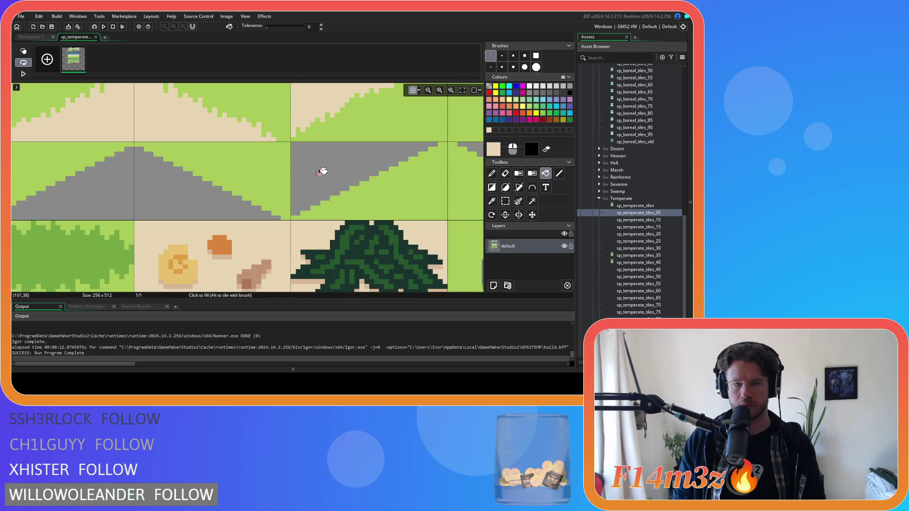
scroll(322, 166, "down", 5, "ctrl")
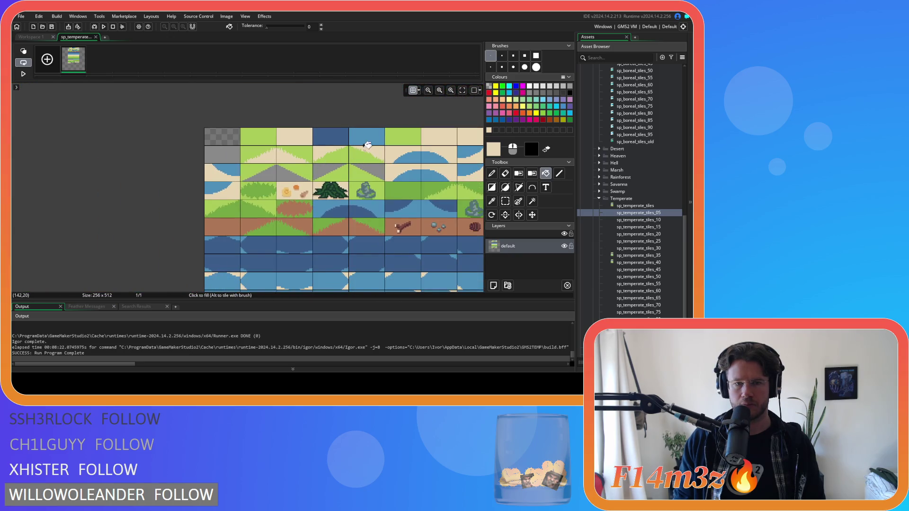
scroll(310, 115, "up", 1)
scroll(310, 114, "right", 2)
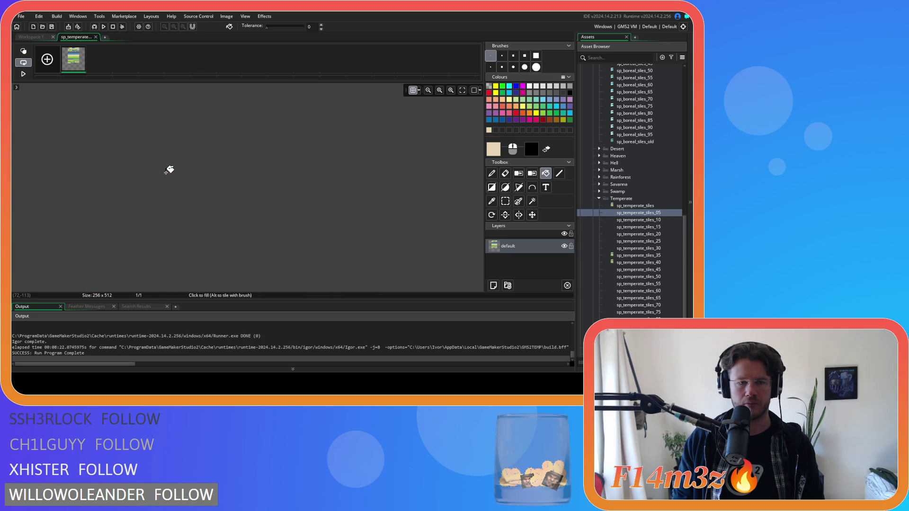
scroll(168, 162, "up", 5)
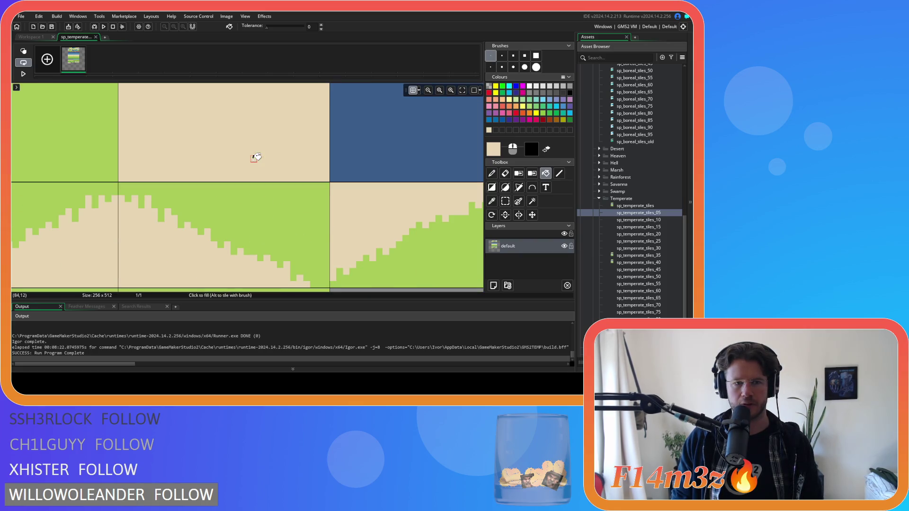
scroll(255, 157, "down", 3)
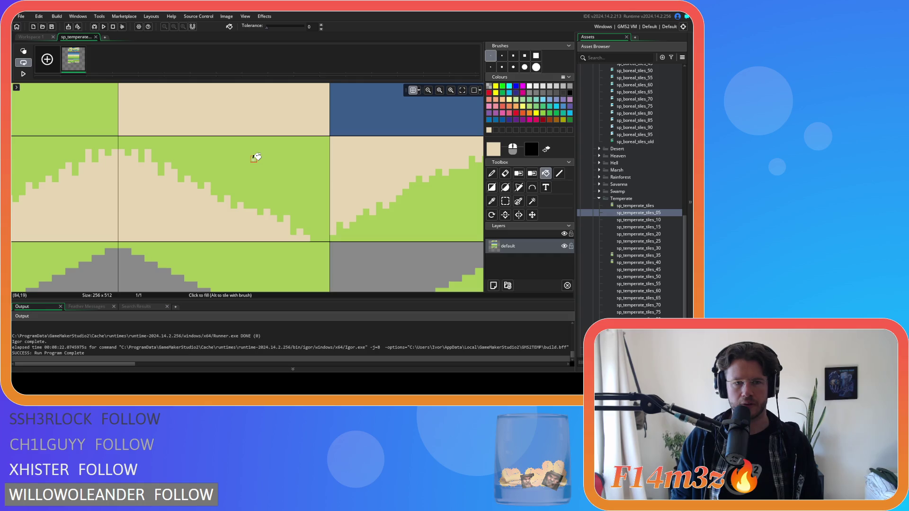
left_click(96, 37)
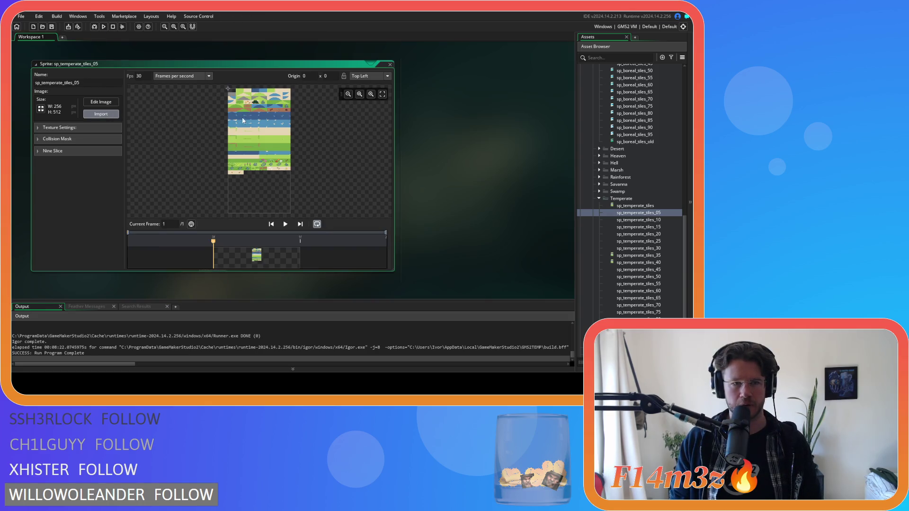
Reopen the tileset in the image editor, make the colour translucent, and choose the Rectangle tool.
left_click(100, 102)
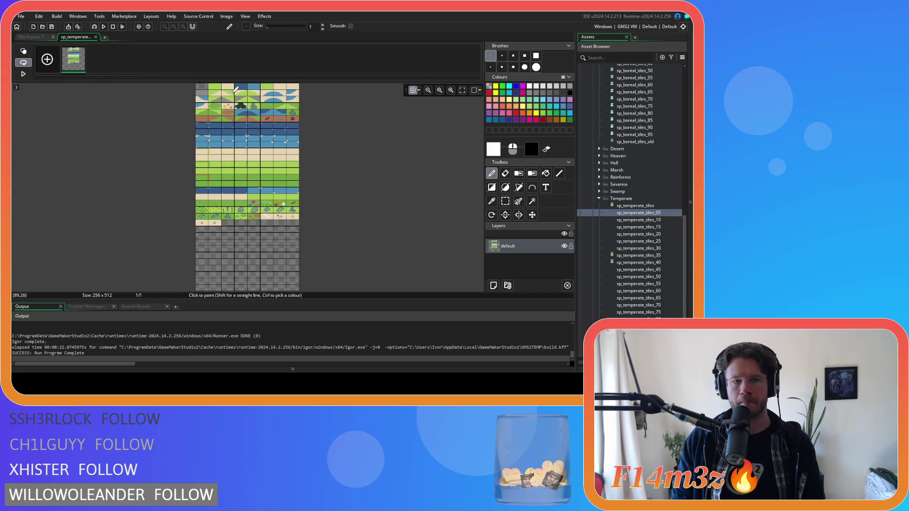
scroll(235, 85, "up", 1)
scroll(235, 86, "up", 3)
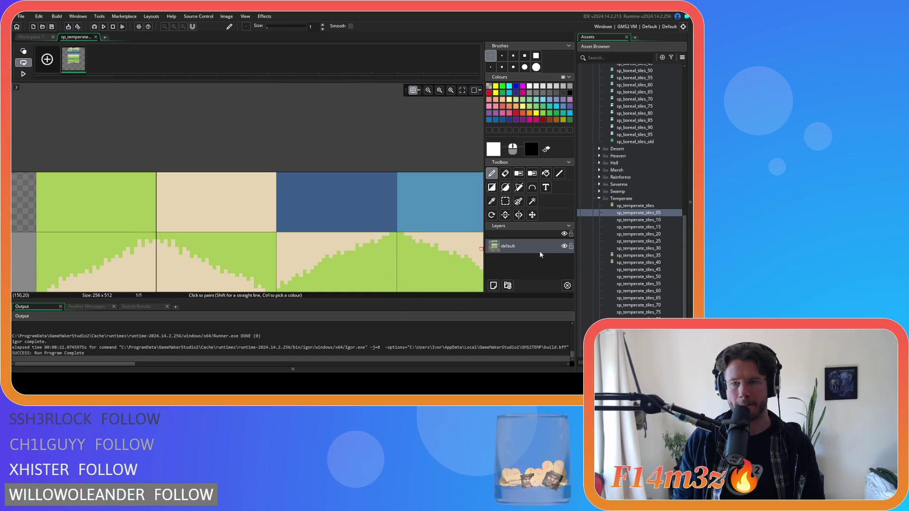
left_click(490, 150)
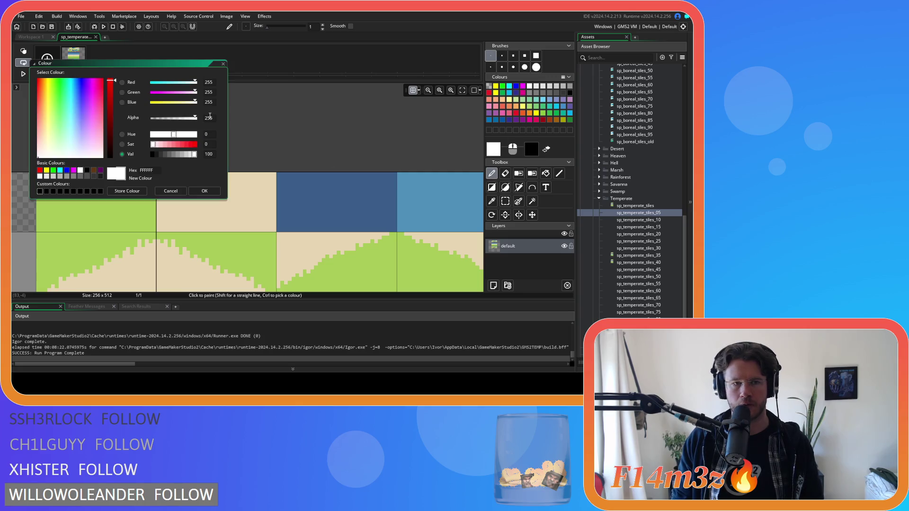
left_click(207, 191)
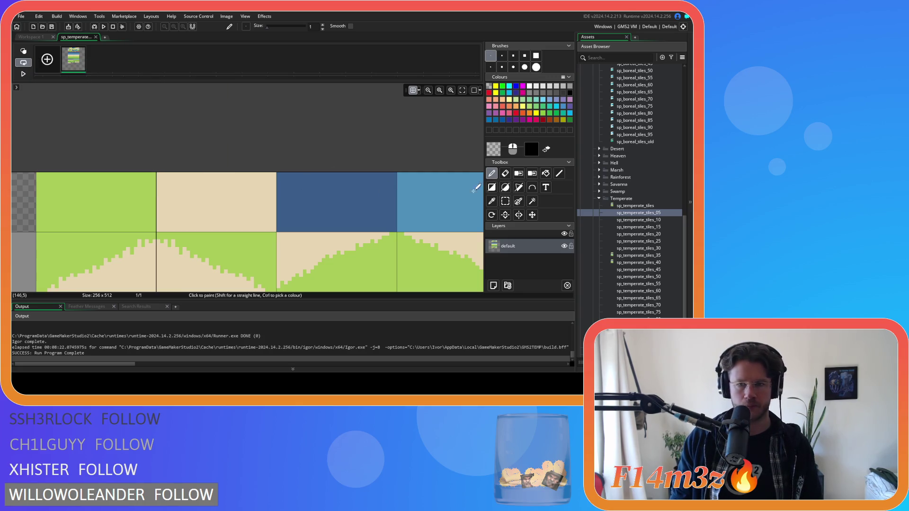
left_click(491, 188)
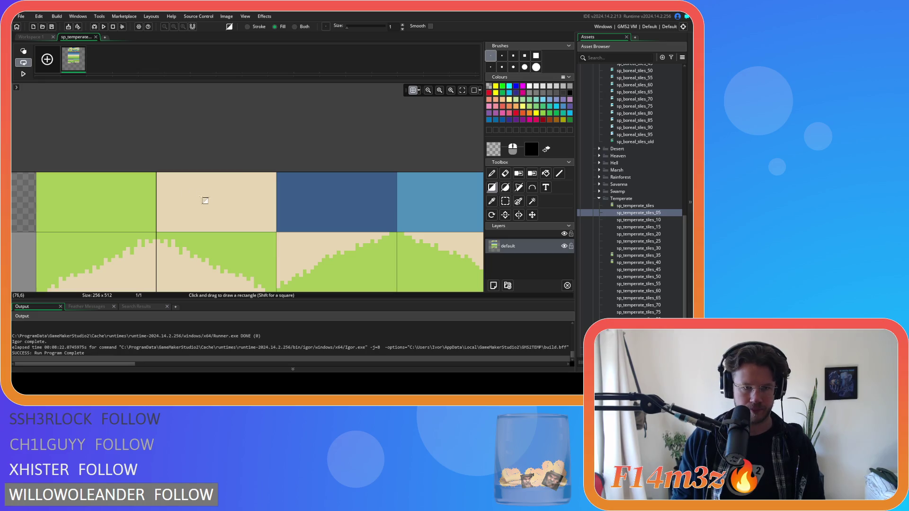
Draw a rectangle over the beige sand tile, pick its beige, and select the Fill tool.
scroll(206, 200, "up", 3)
mouse_move(121, 149)
left_mouse_down()
mouse_move(230, 216)
mouse_move(378, 269)
left_mouse_up()
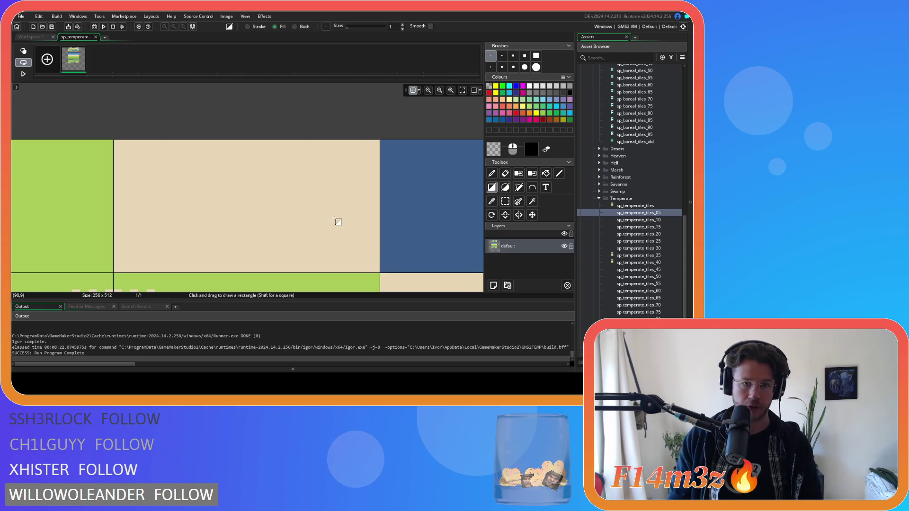
left_click(308, 197, "alt")
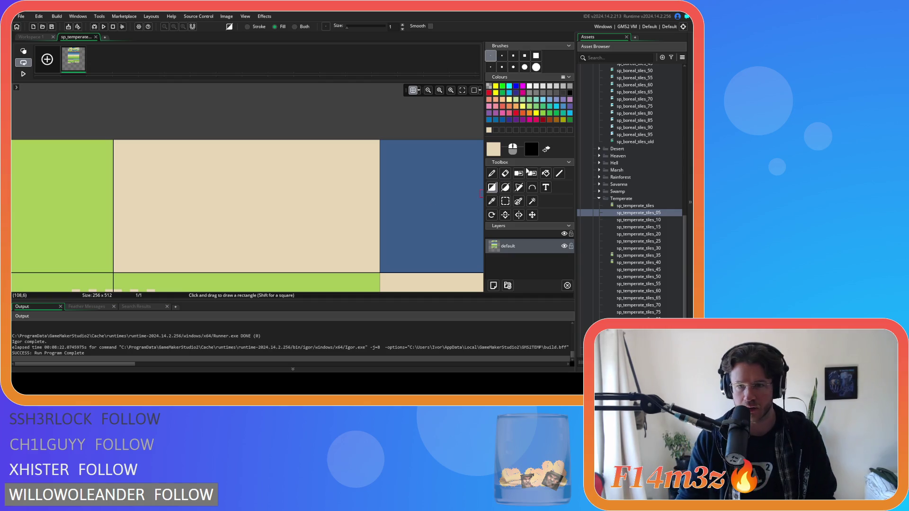
left_click(545, 174)
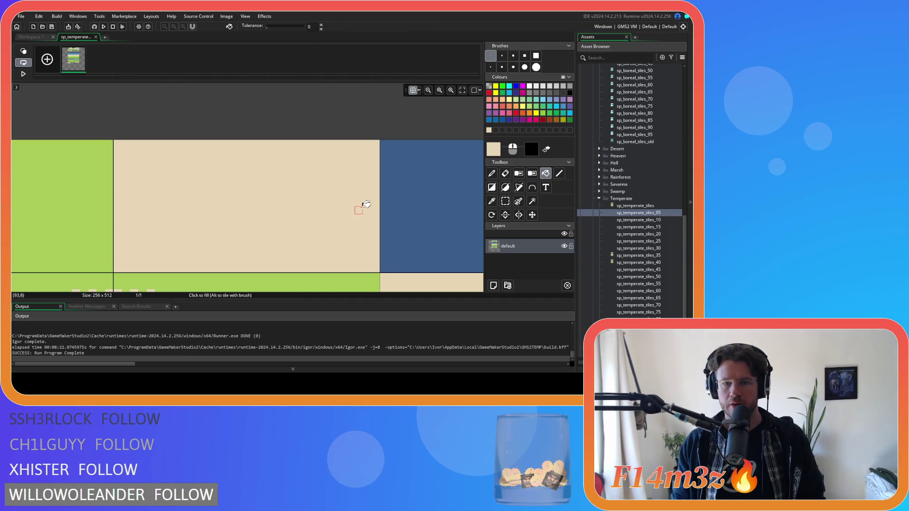
Bring the grass and sand slope tiles into view and switch to the Line tool.
scroll(361, 203, "down", 5)
scroll(378, 185, "down", 7)
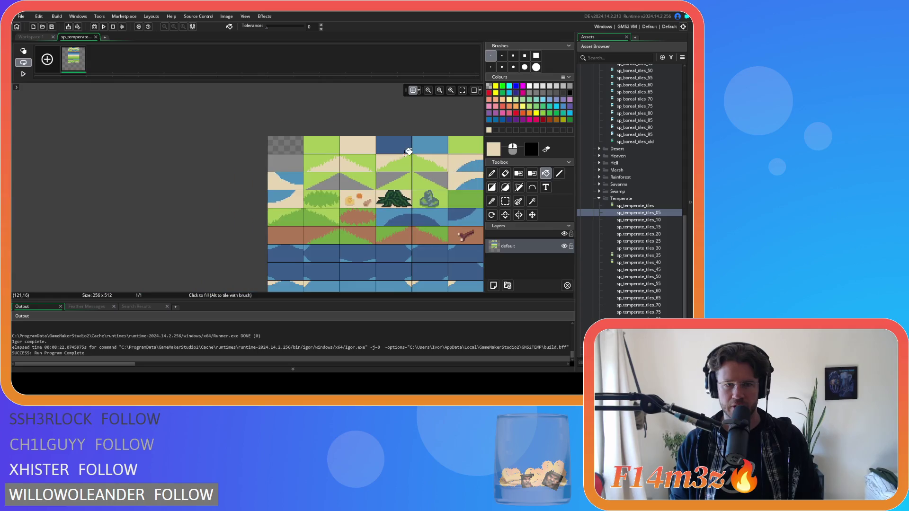
scroll(316, 175, "up", 2)
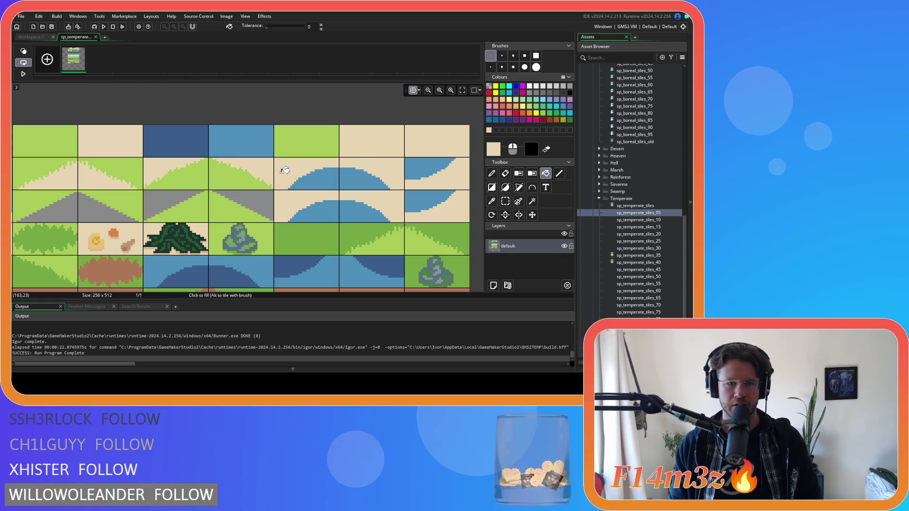
mouse_move(202, 173)
left_mouse_down()
mouse_move(311, 164)
mouse_move(175, 184)
left_mouse_up()
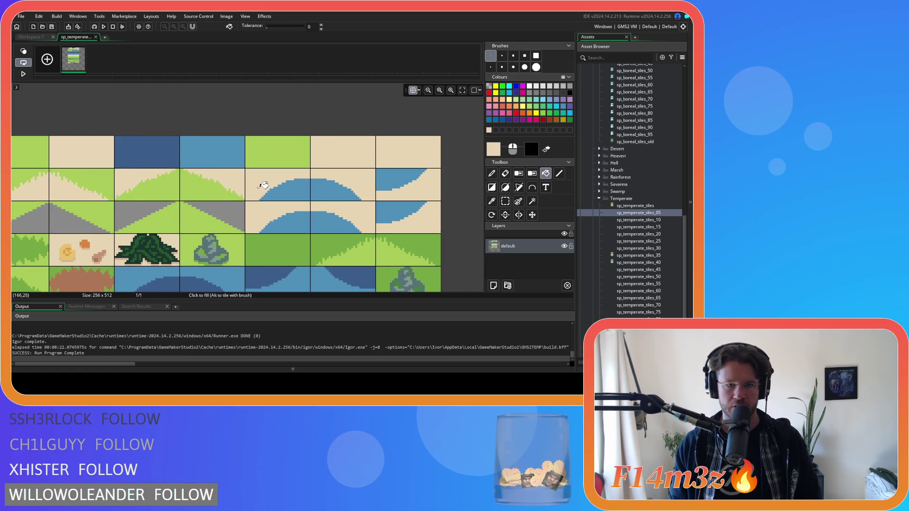
scroll(254, 182, "up", 4)
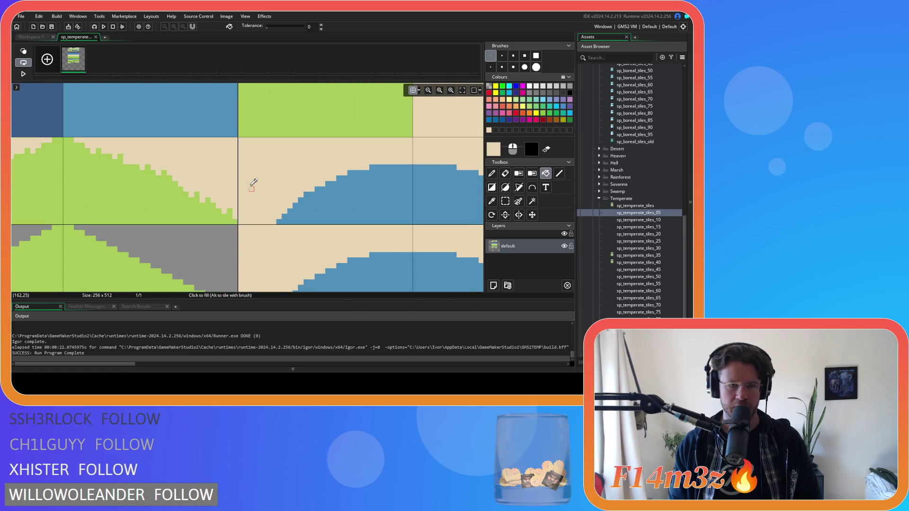
key("l")
left_click_drag(243, 144, 252, 98)
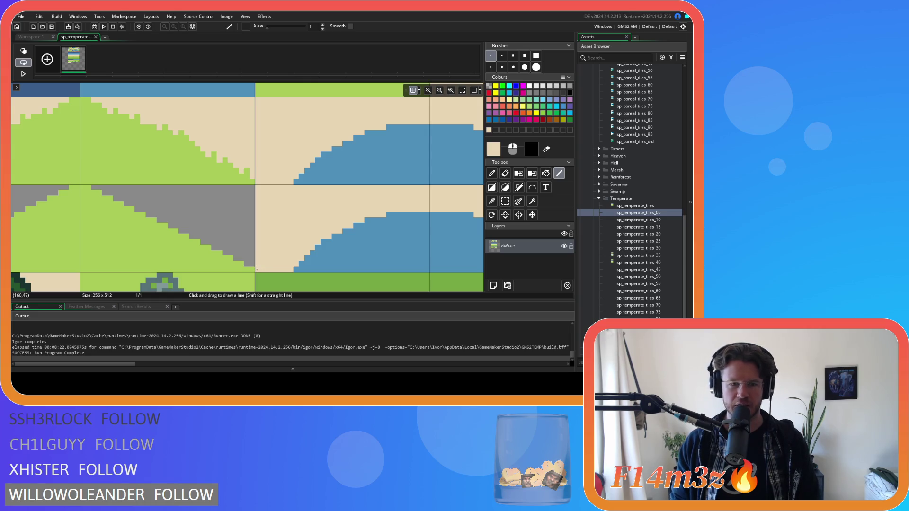
scroll(320, 220, "up", 2)
scroll(284, 189, "down", 2)
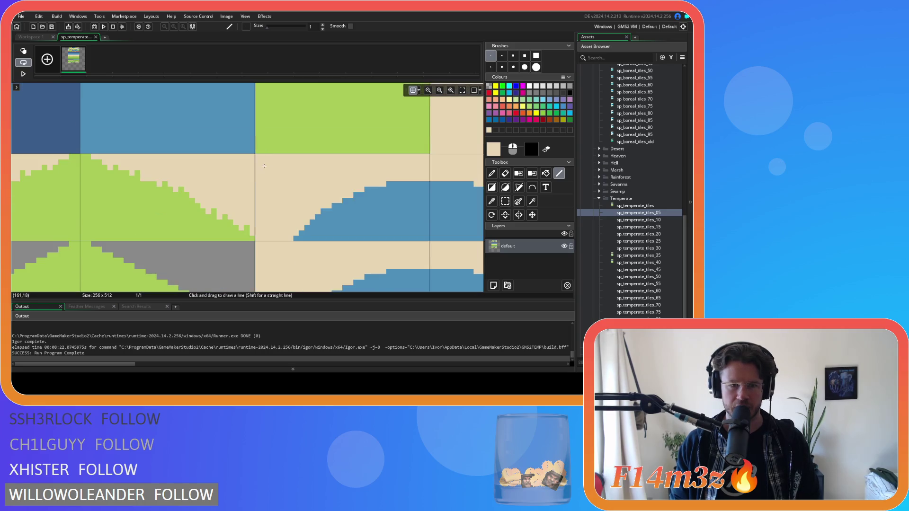
scroll(264, 162, "up", 2)
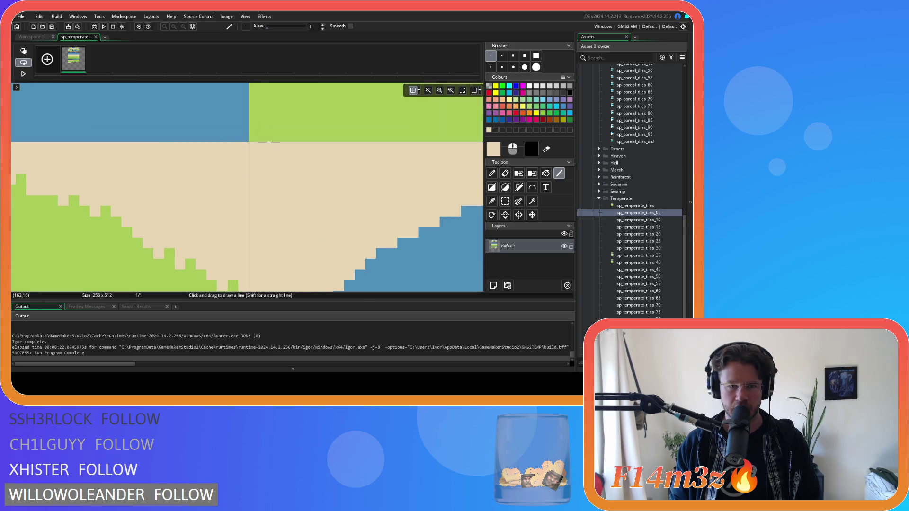
scroll(248, 148, "up", 2)
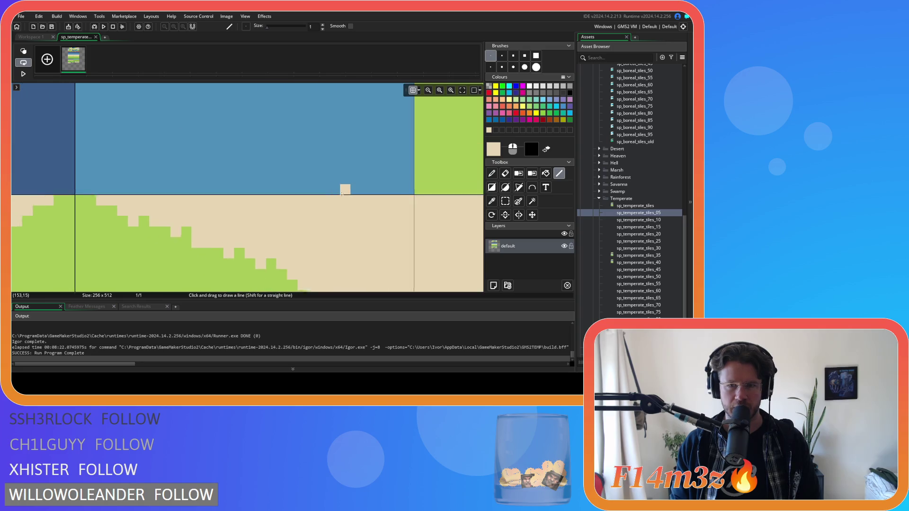
scroll(246, 155, "down", 2)
scroll(246, 156, "down", 2)
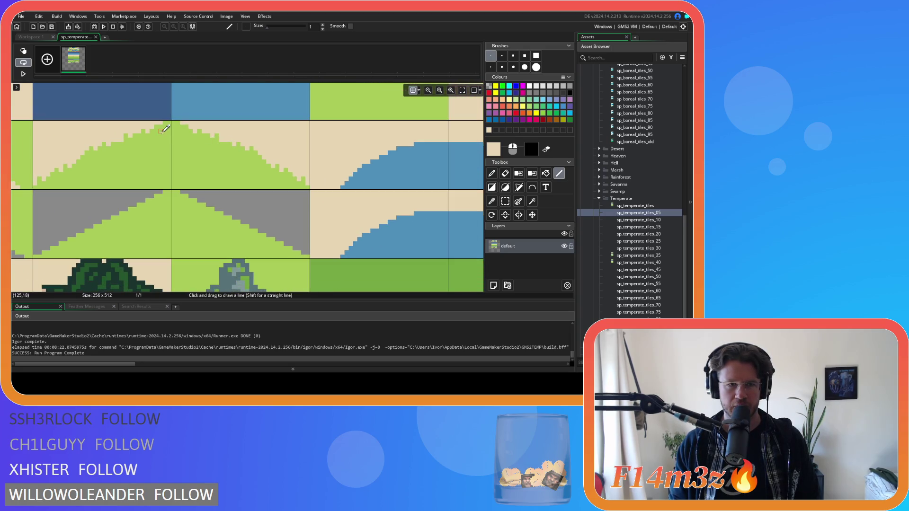
scroll(222, 160, "up", 2)
scroll(202, 167, "up", 2)
scroll(251, 180, "left", 2)
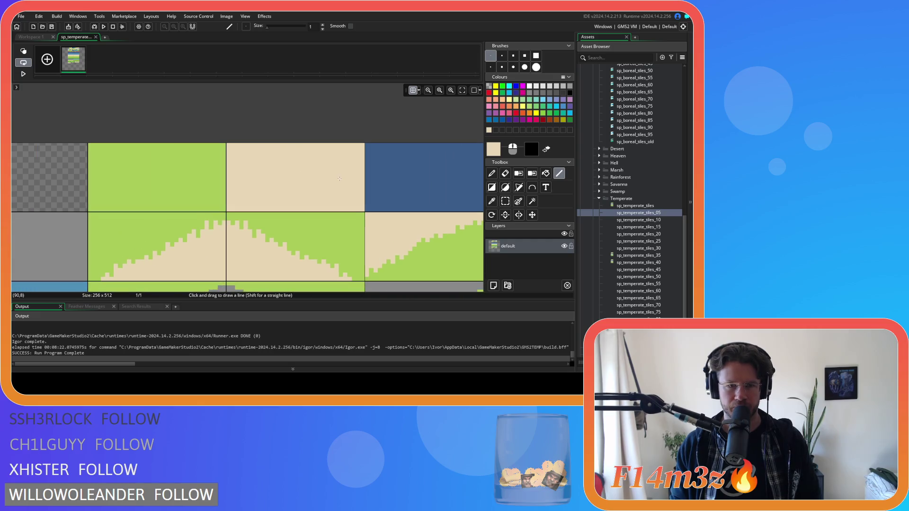
scroll(308, 182, "up", 1)
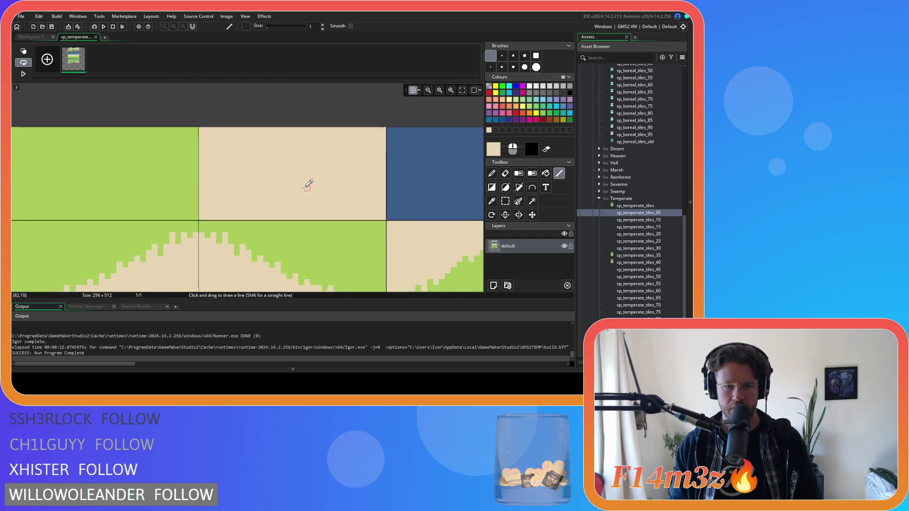
scroll(322, 192, "down", 2)
scroll(343, 195, "down", 3)
scroll(265, 184, "right", 10)
scroll(358, 191, "up", 5)
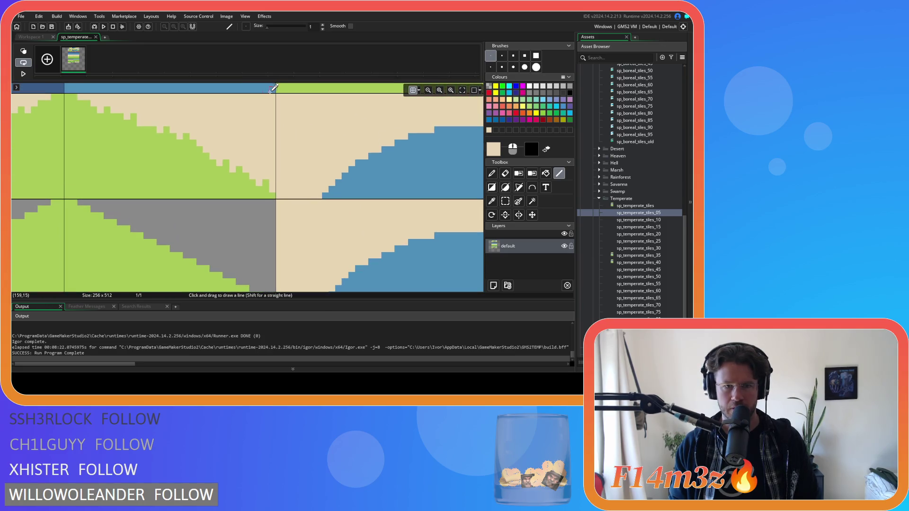
scroll(294, 102, "up", 5)
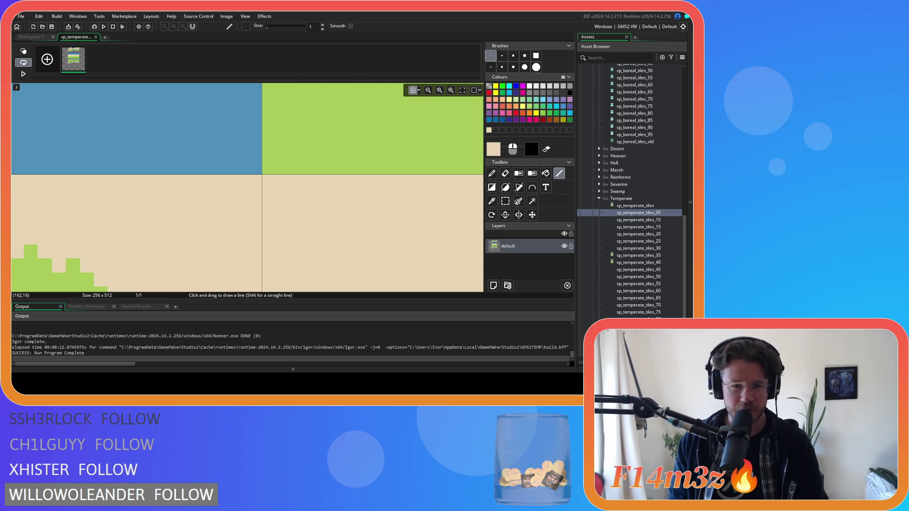
scroll(266, 180, "down", 1)
scroll(265, 180, "down", 5)
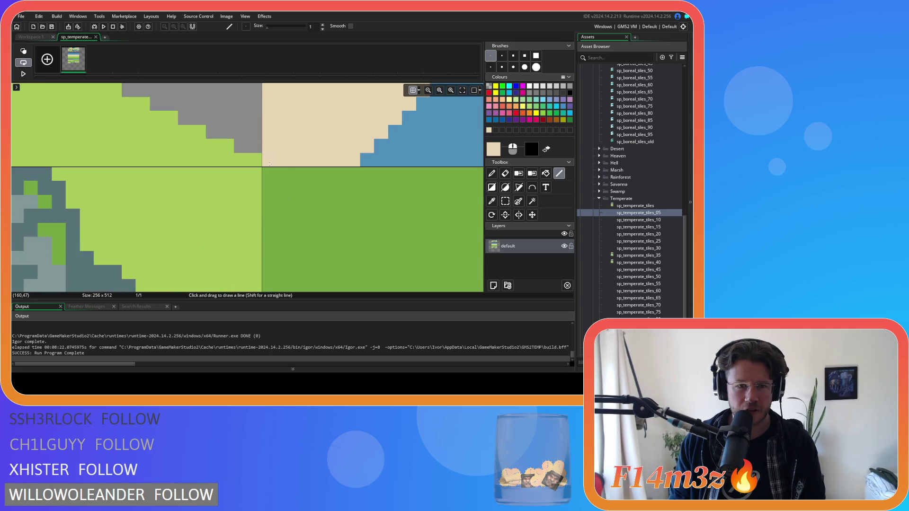
scroll(269, 163, "up", 5)
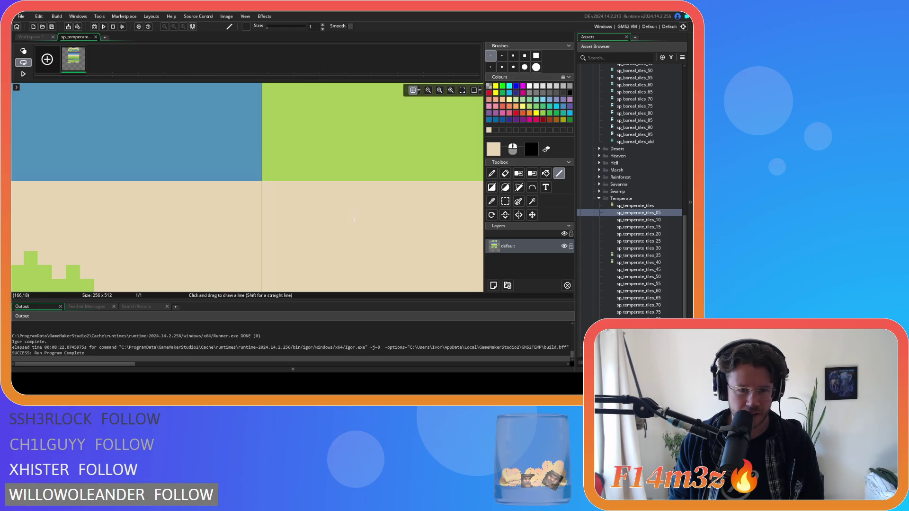
key("g")
key("g")
left_click(545, 173)
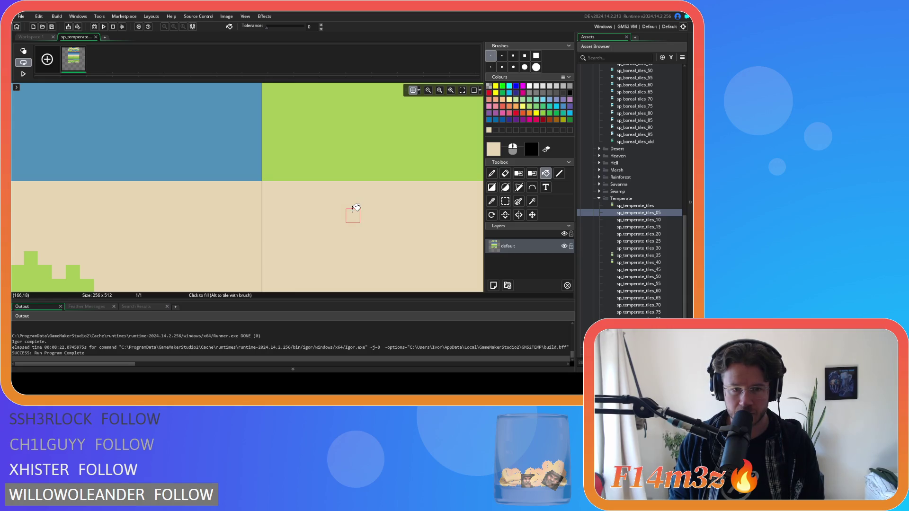
scroll(356, 207, "down", 5)
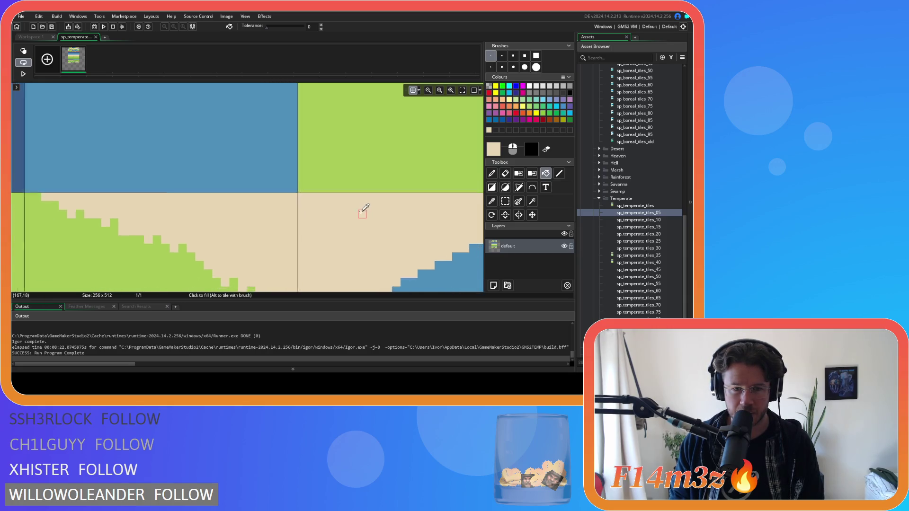
scroll(365, 206, "down", 2)
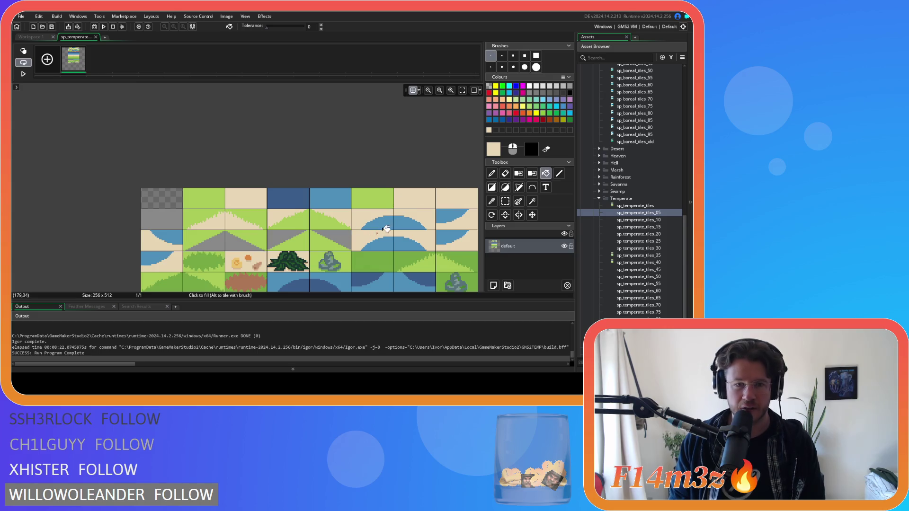
Select the Rectangle tool with white at alpha 12 as the drawing colour.
left_click(492, 189)
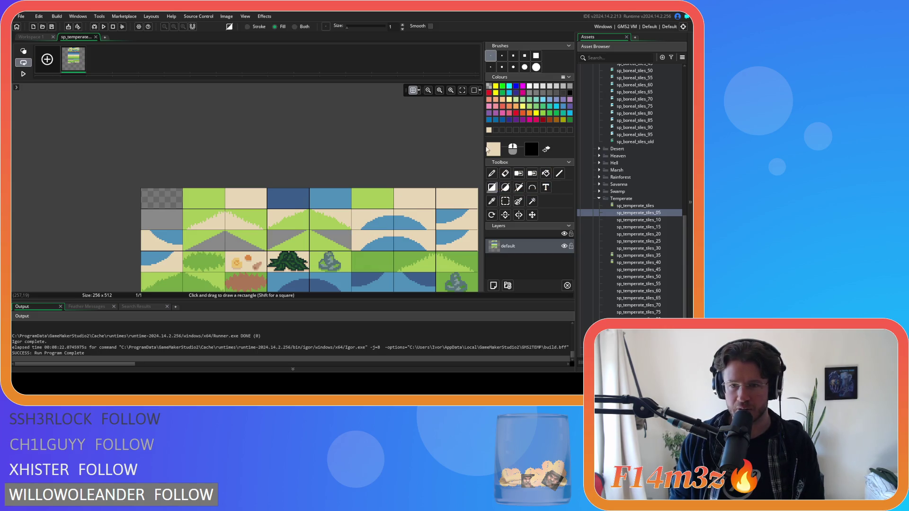
left_click(530, 87)
left_click(500, 151)
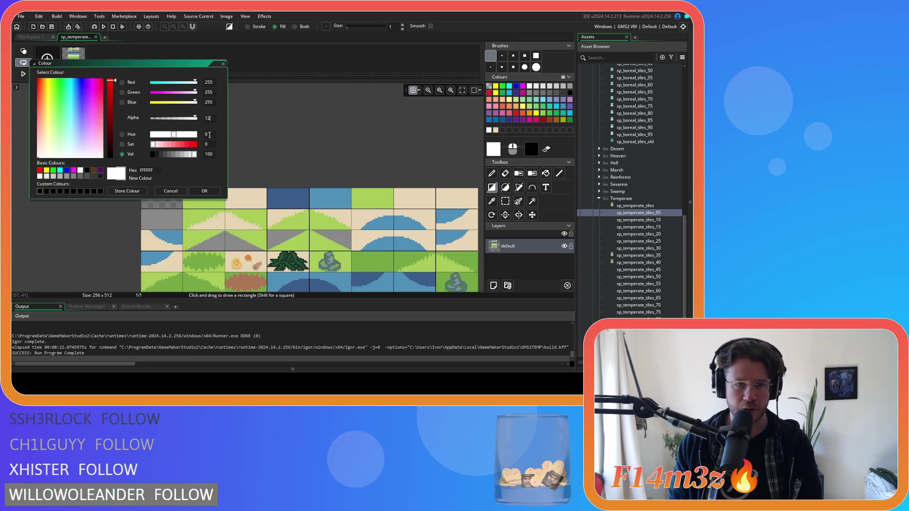
left_click(204, 190)
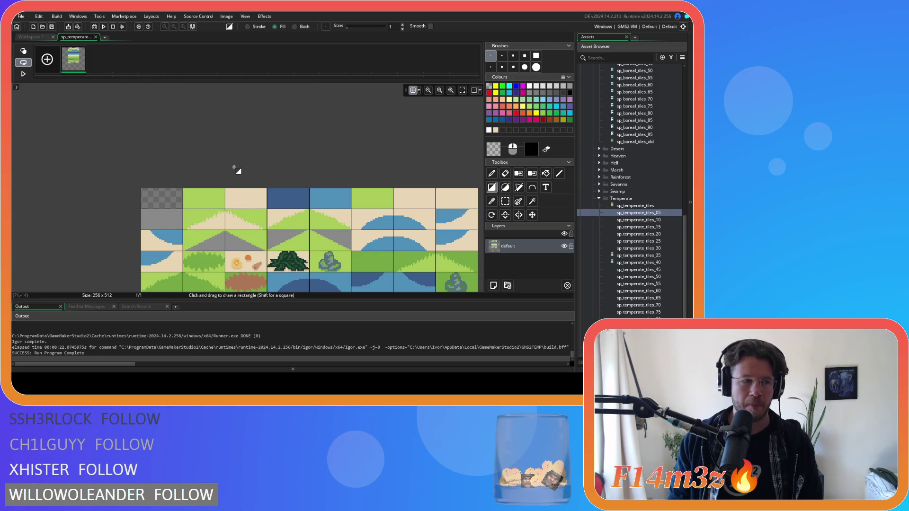
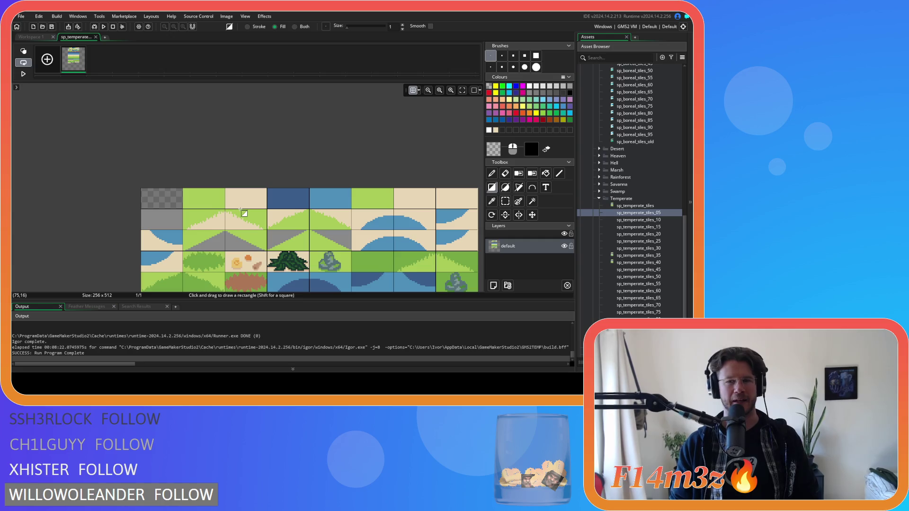
Close the image editor and reopen sp_temperate_tiles_05's full 256×512 tile sheet for editing.
left_click(95, 37)
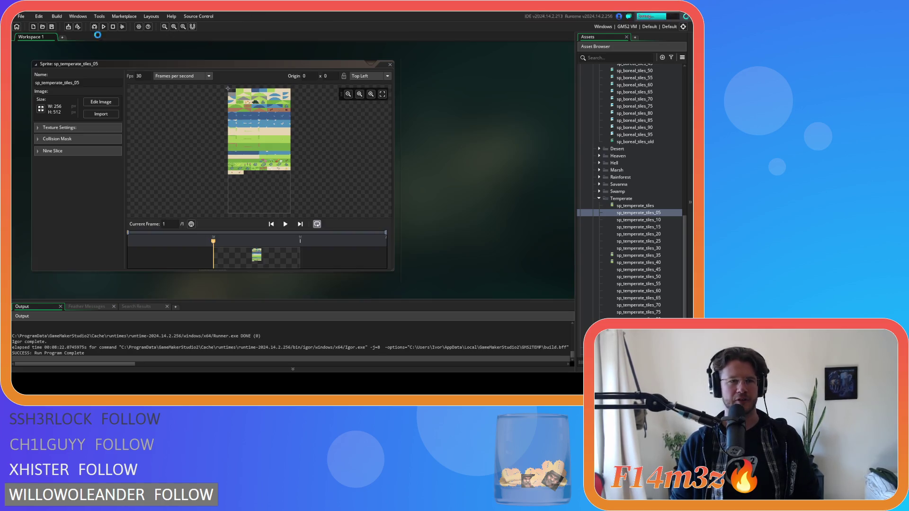
left_click(105, 116)
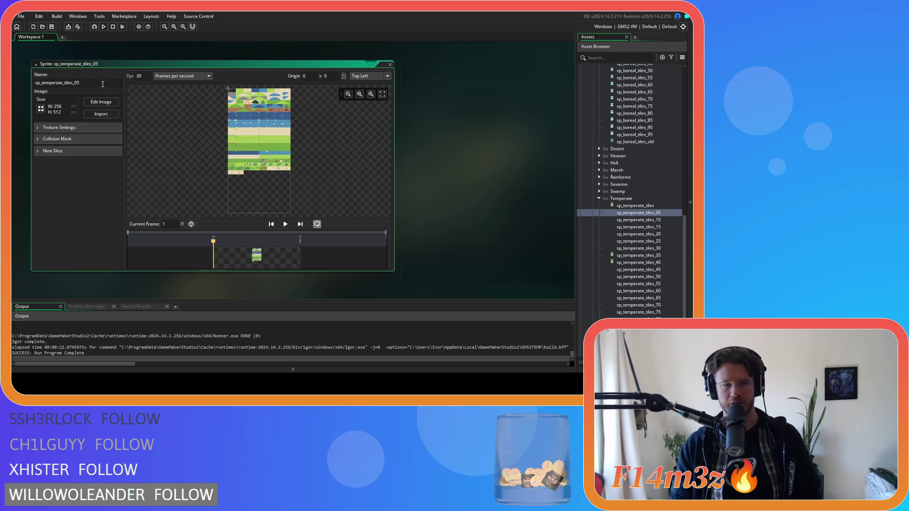
left_click(106, 102)
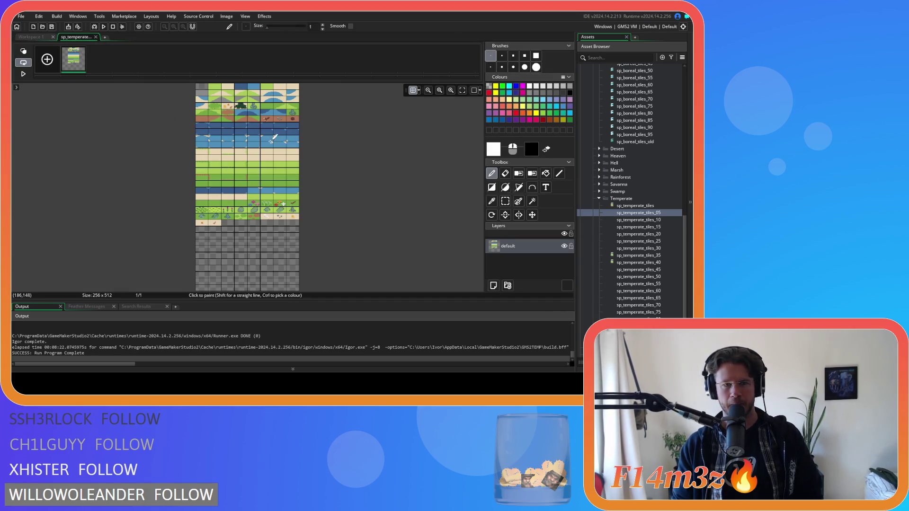
Store a nearly transparent white as a custom colour.
scroll(241, 152, "up", 3)
scroll(239, 161, "down", 2)
scroll(231, 187, "up", 1)
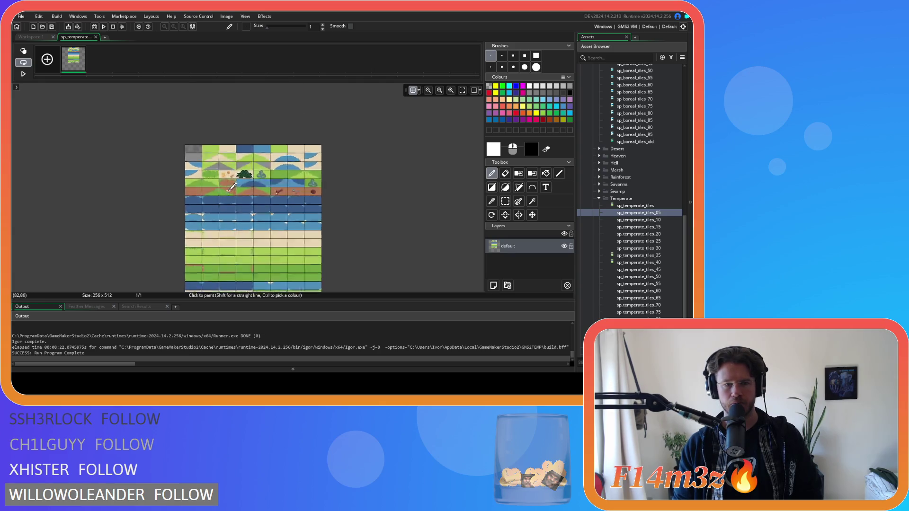
scroll(232, 187, "up", 3)
scroll(76, 163, "up", 1)
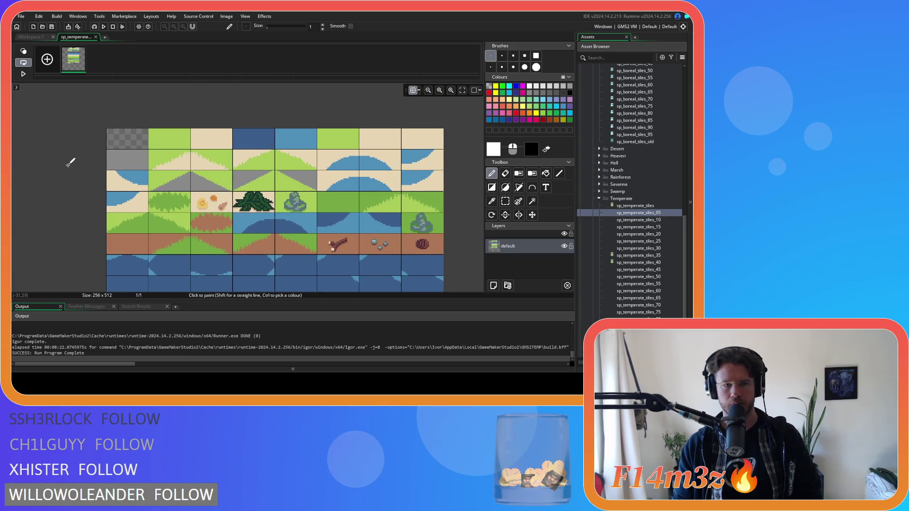
scroll(95, 152, "up", 2)
scroll(115, 142, "down", 3)
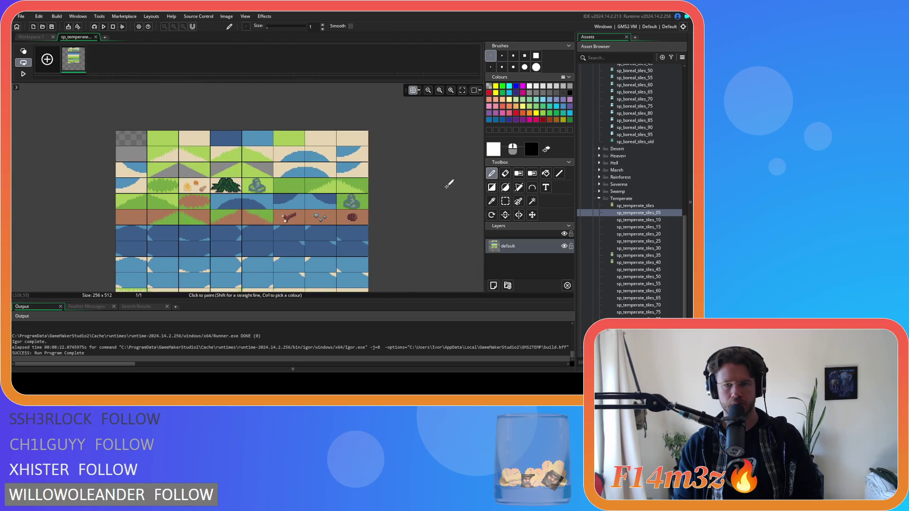
left_click(498, 151)
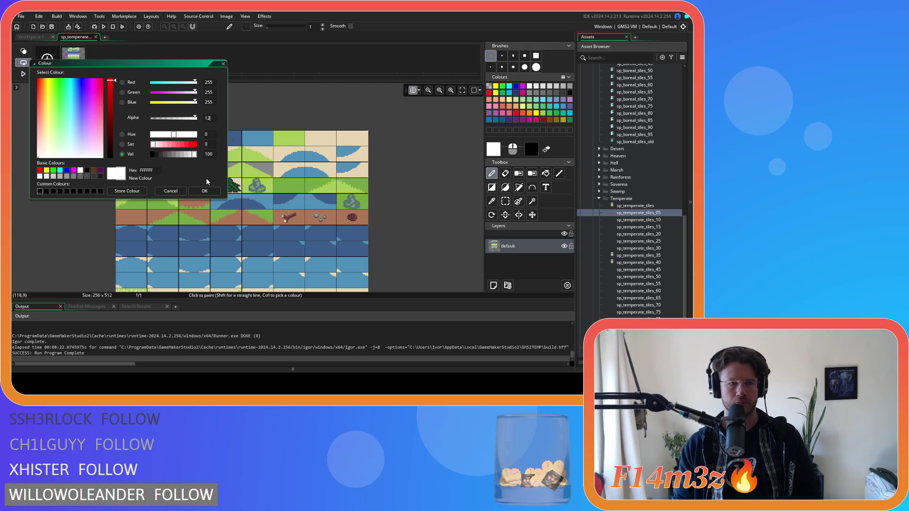
left_click(204, 191)
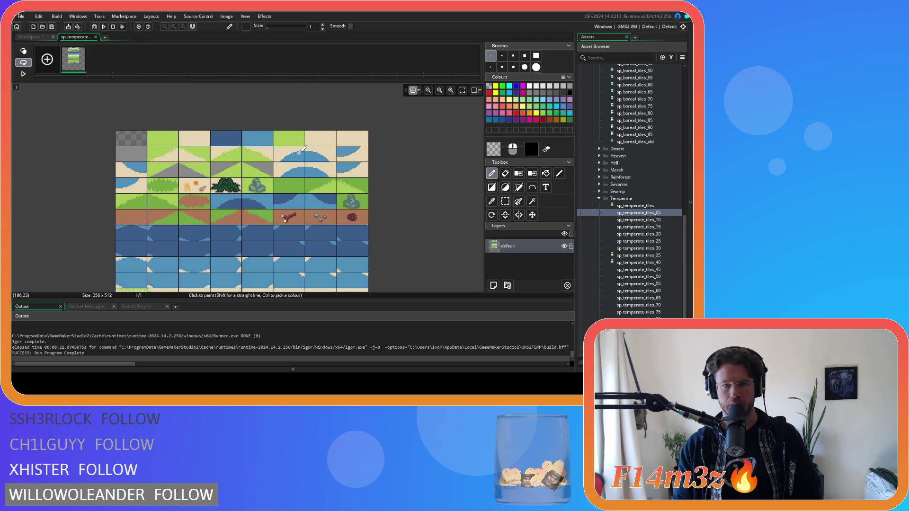
left_click(497, 152)
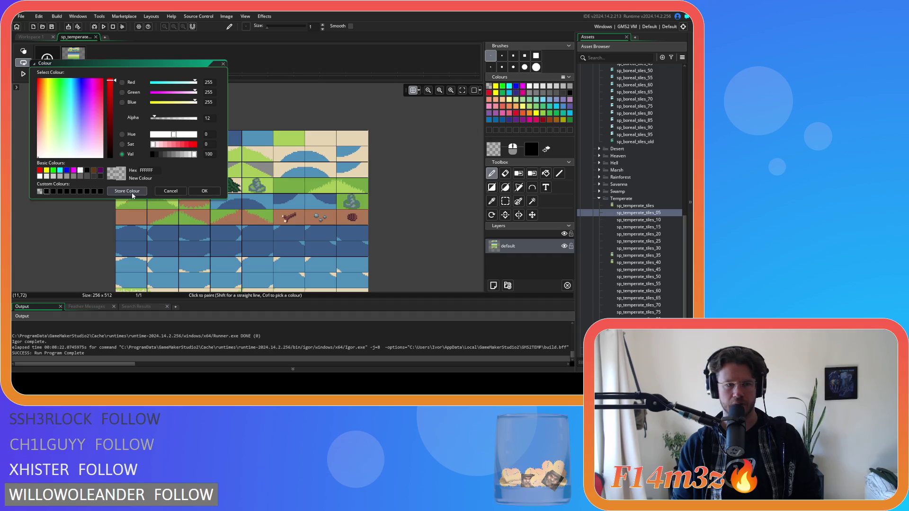
left_click(205, 191)
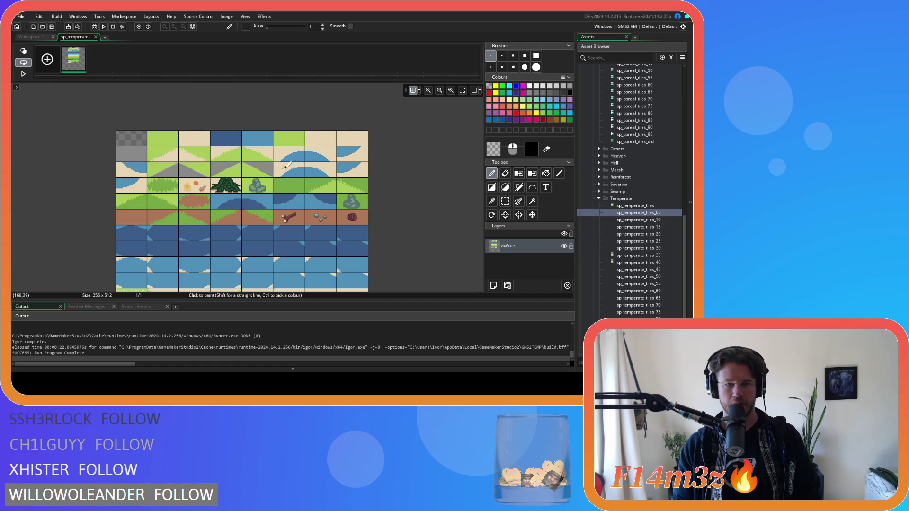
Sample the dark and light water blues from the tiles and store the light blue as a custom colour.
left_click(229, 137, "ctrl")
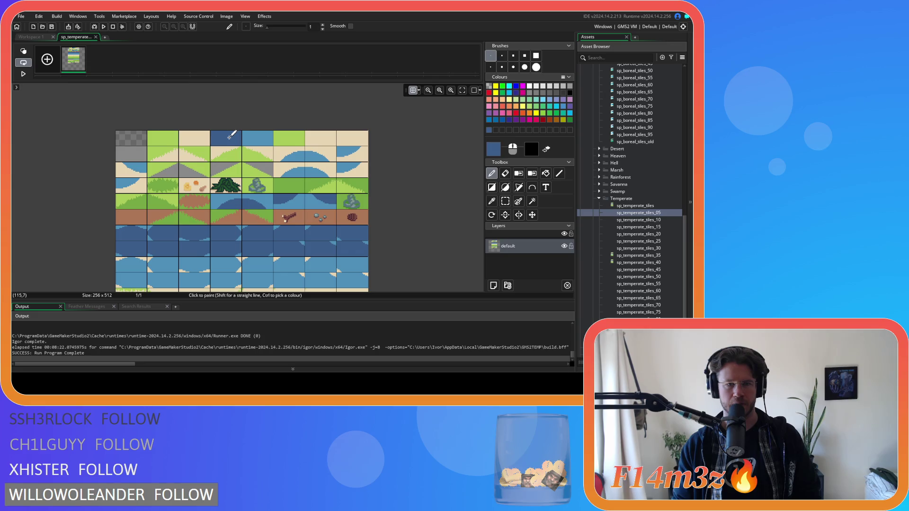
left_click(493, 150)
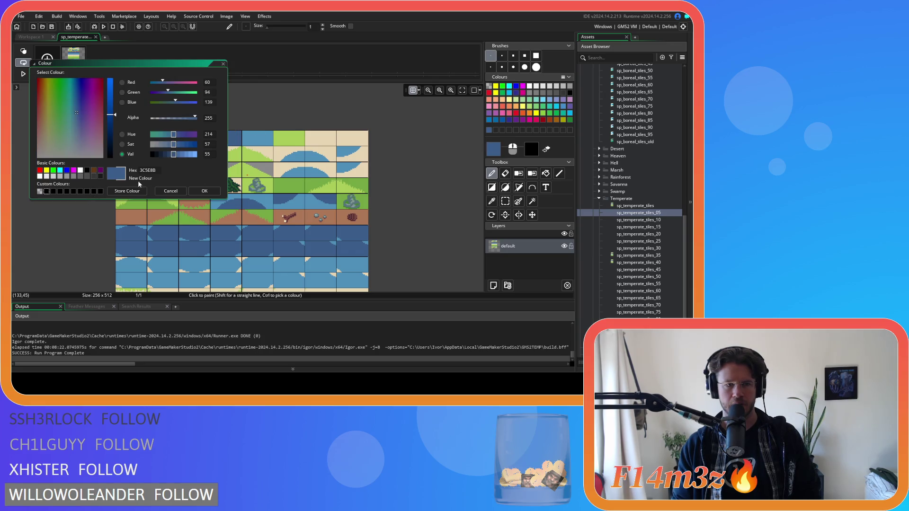
left_click(170, 191)
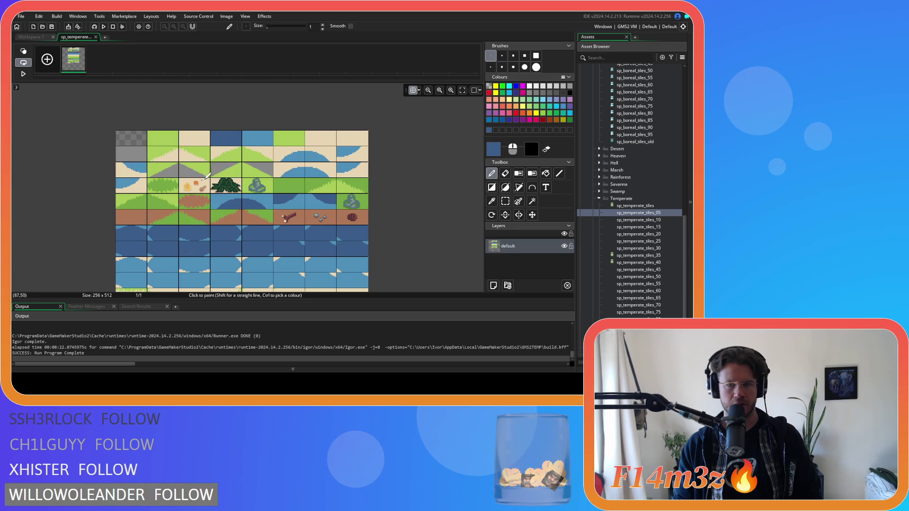
left_click(258, 141, "ctrl")
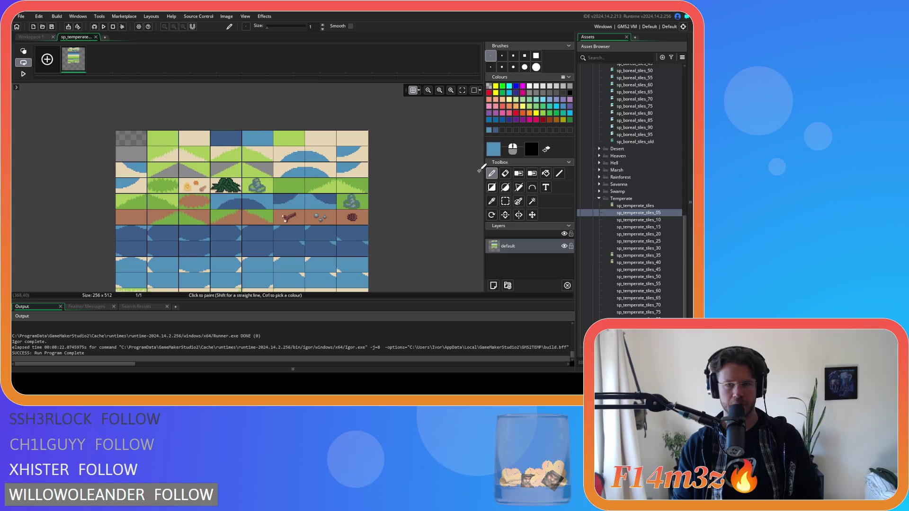
left_click(492, 150)
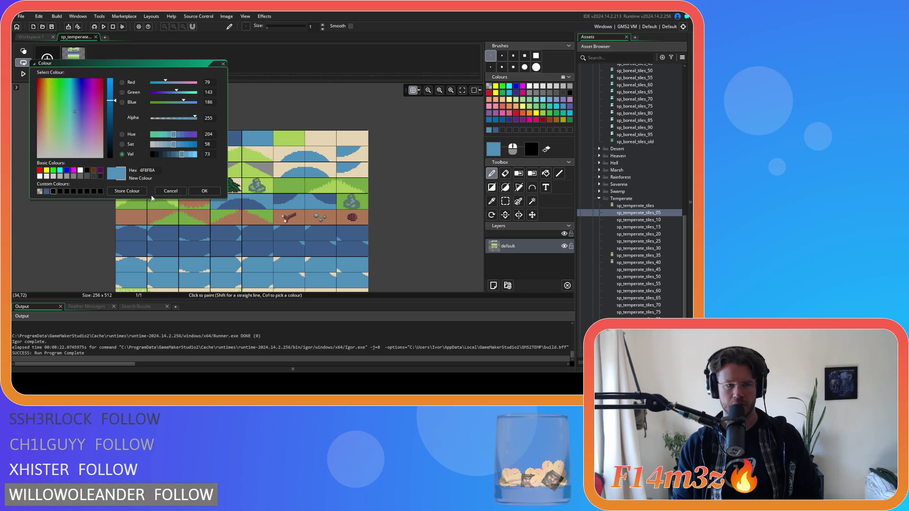
left_click(123, 193)
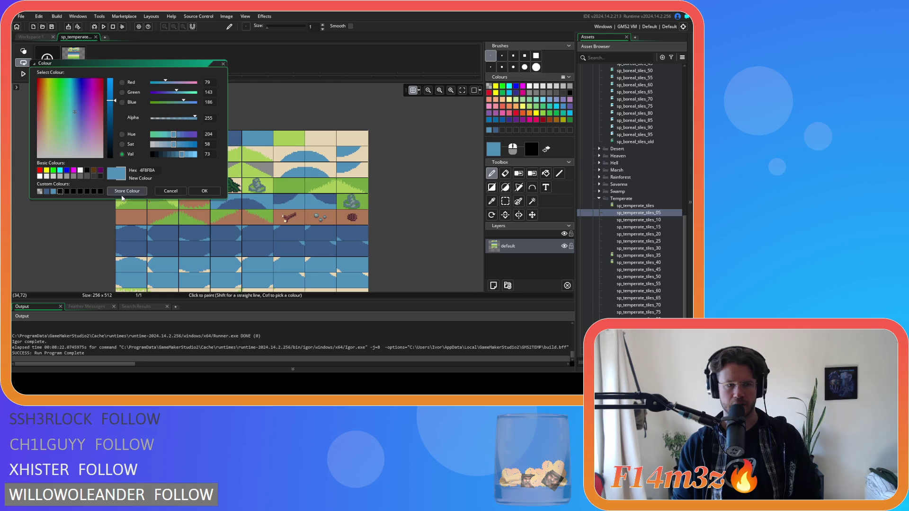
left_click(171, 191)
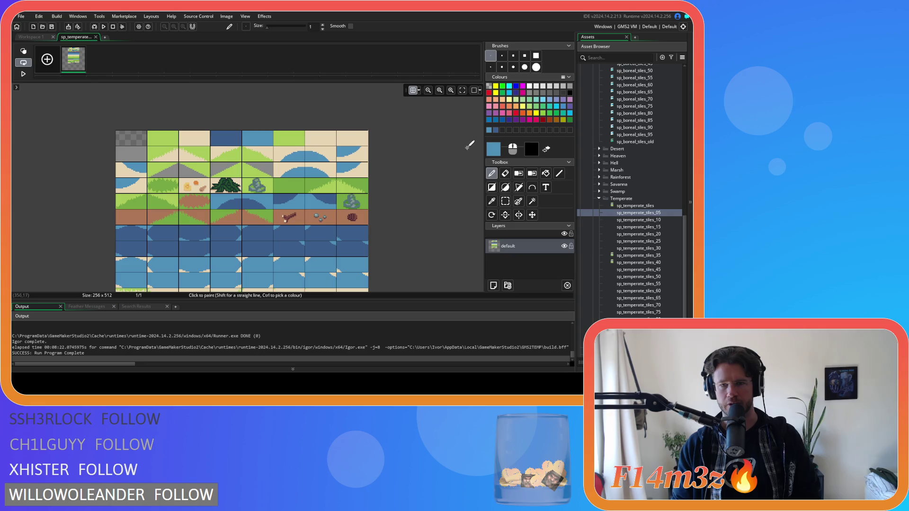
Make the stored translucent white the drawing colour.
left_click(494, 152)
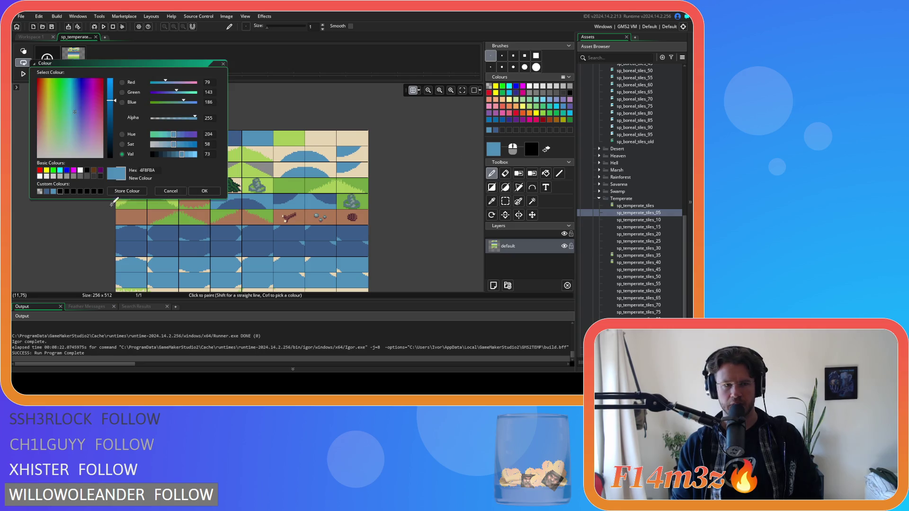
left_click(40, 192)
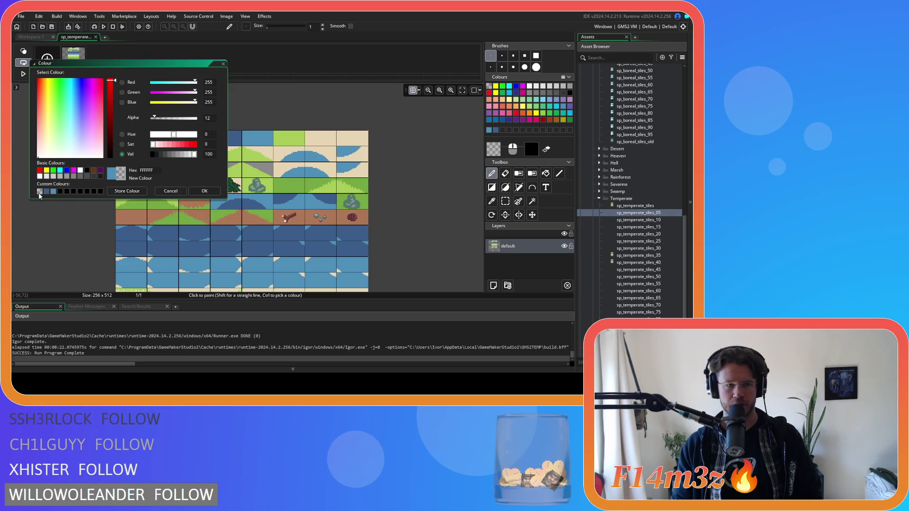
left_click(204, 190)
scroll(180, 134, "up", 3)
scroll(163, 142, "down", 3)
scroll(141, 148, "up", 4)
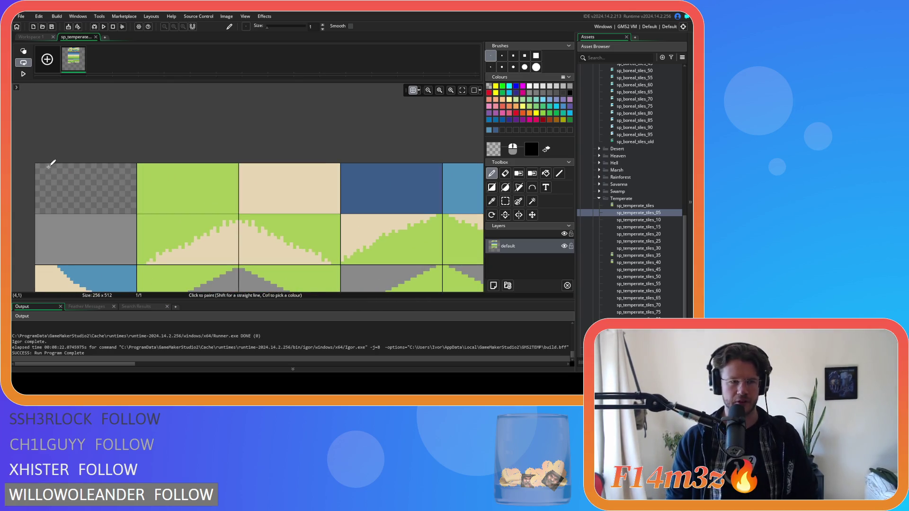
scroll(184, 177, "down", 5)
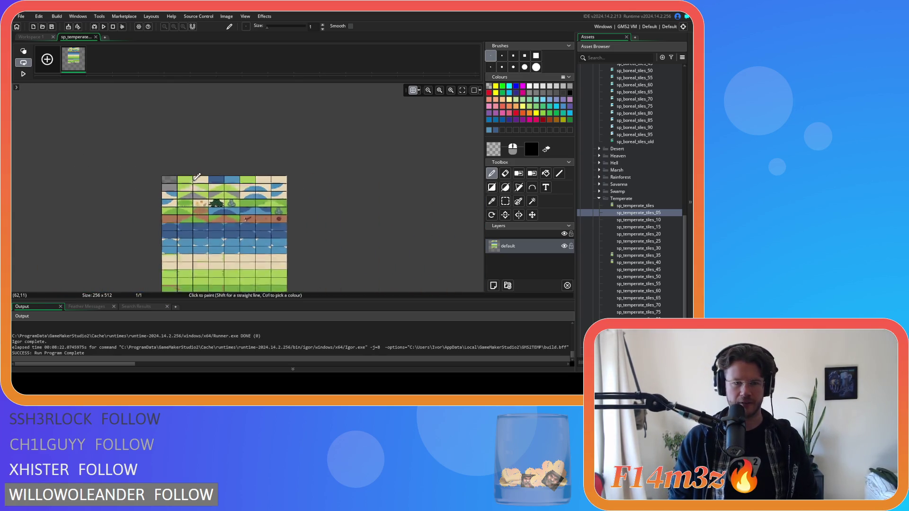
scroll(188, 185, "up", 4)
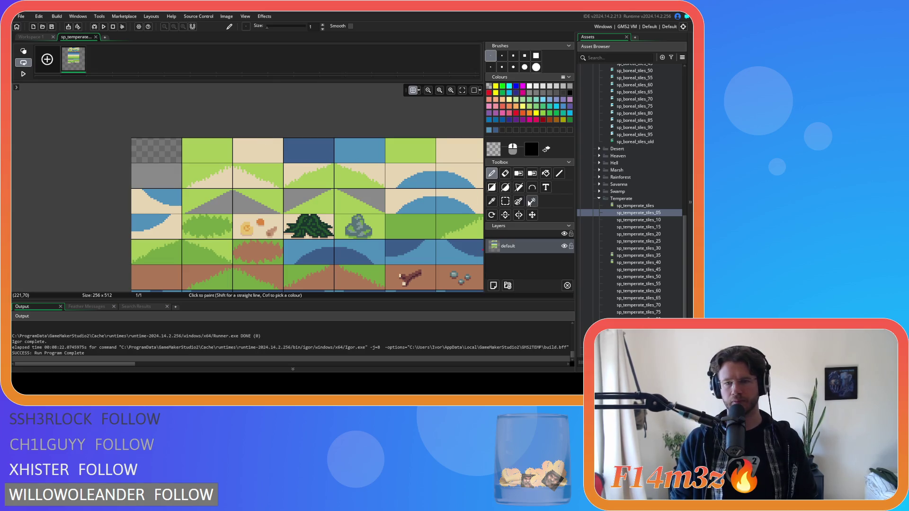
left_click(491, 187)
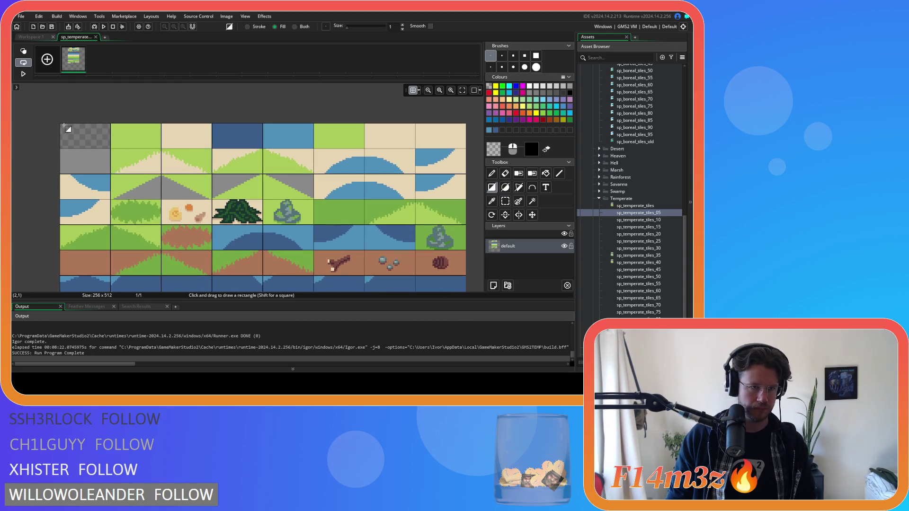
scroll(61, 125, "up", 5)
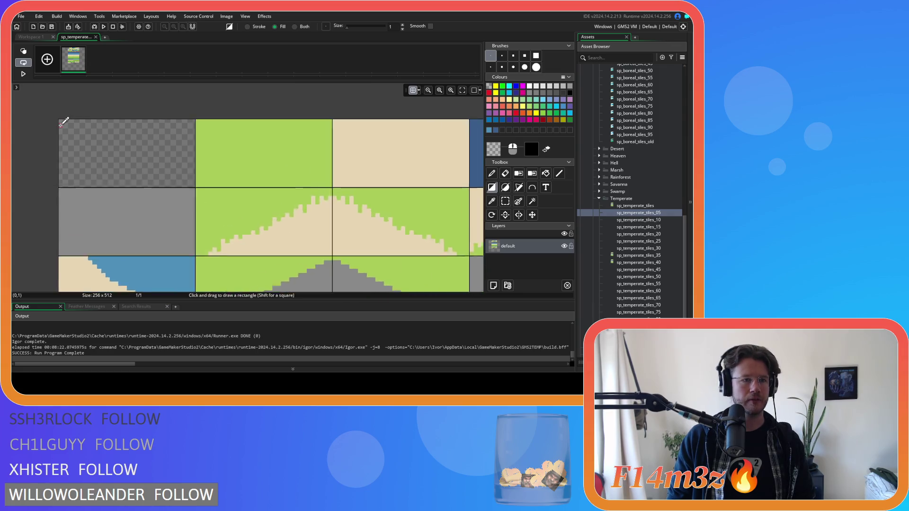
scroll(66, 127, "up", 1)
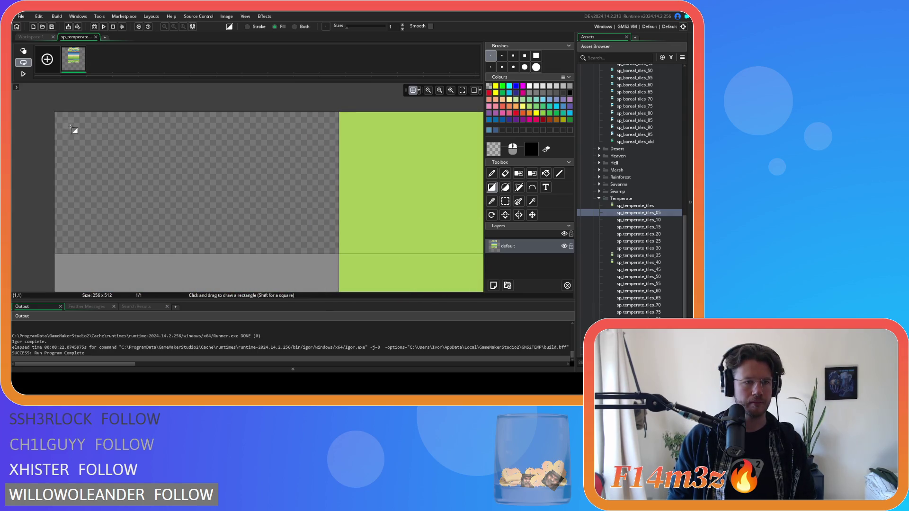
scroll(70, 127, "up", 1)
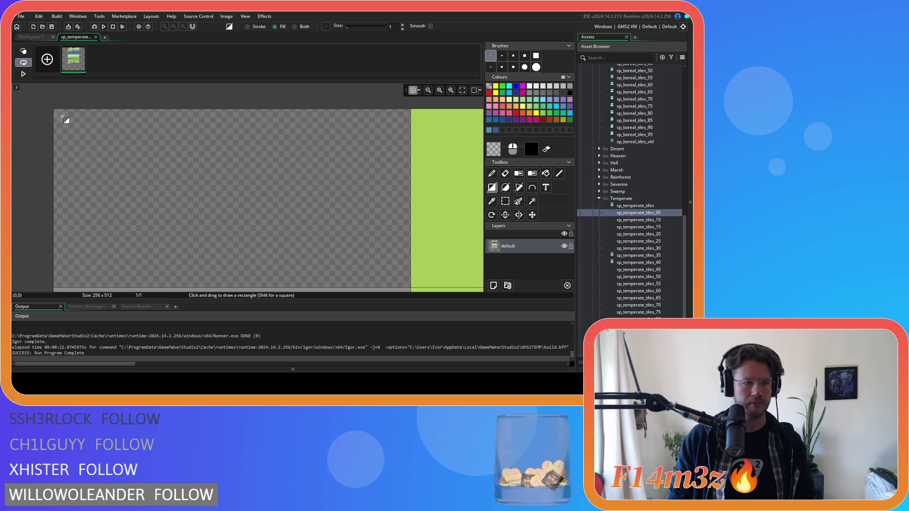
scroll(265, 204, "down", 4)
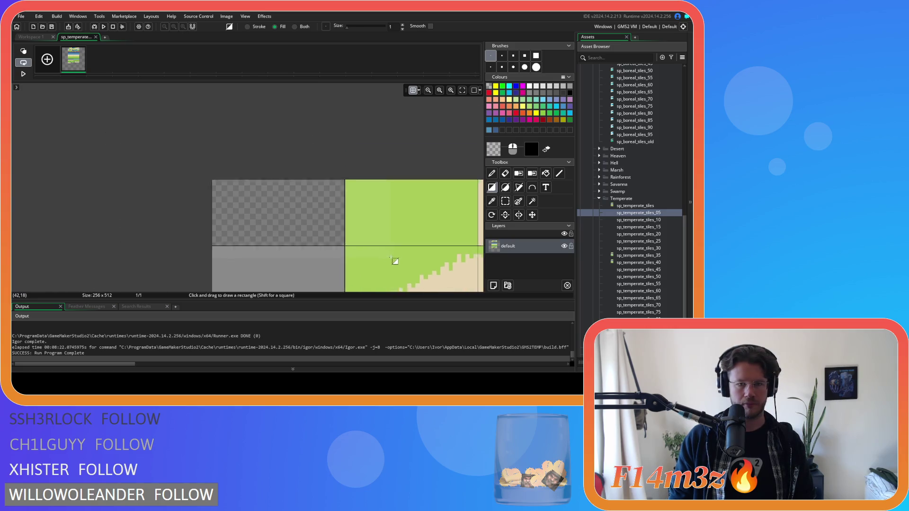
scroll(391, 259, "down", 5)
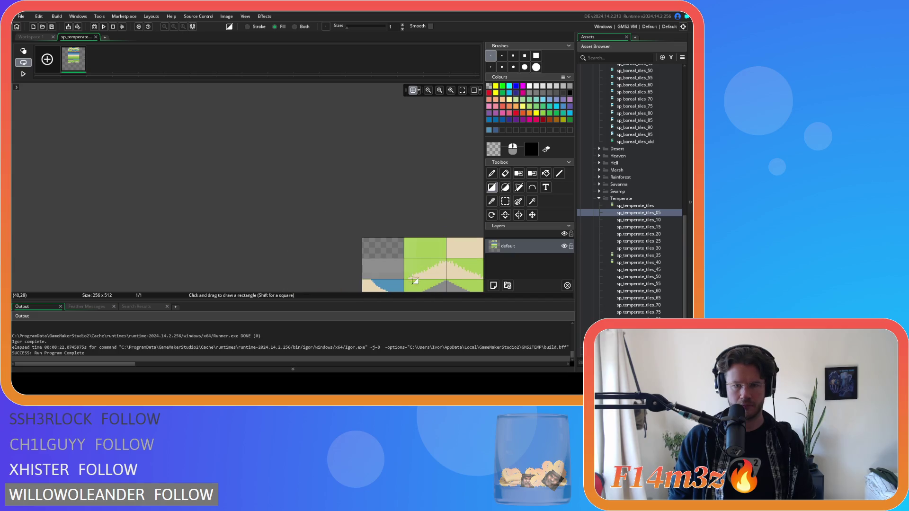
left_click_drag(419, 275, 119, 151)
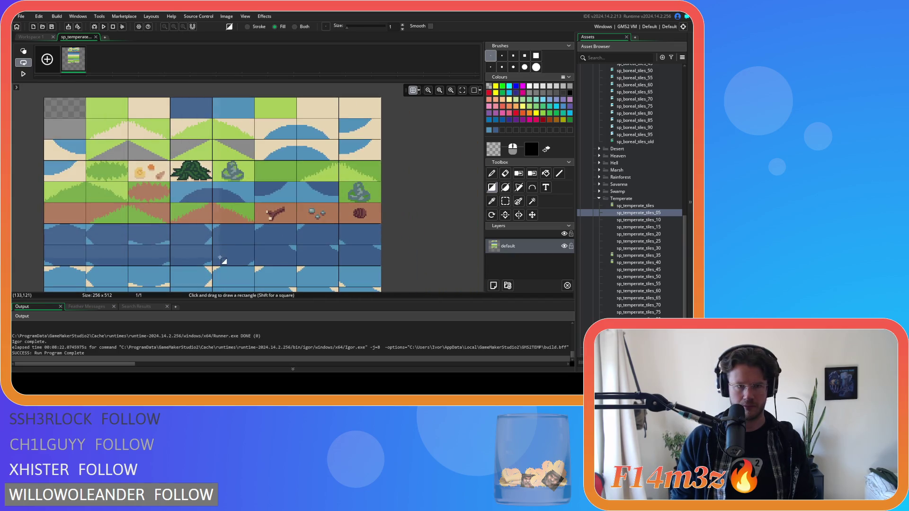
scroll(252, 264, "down", 10)
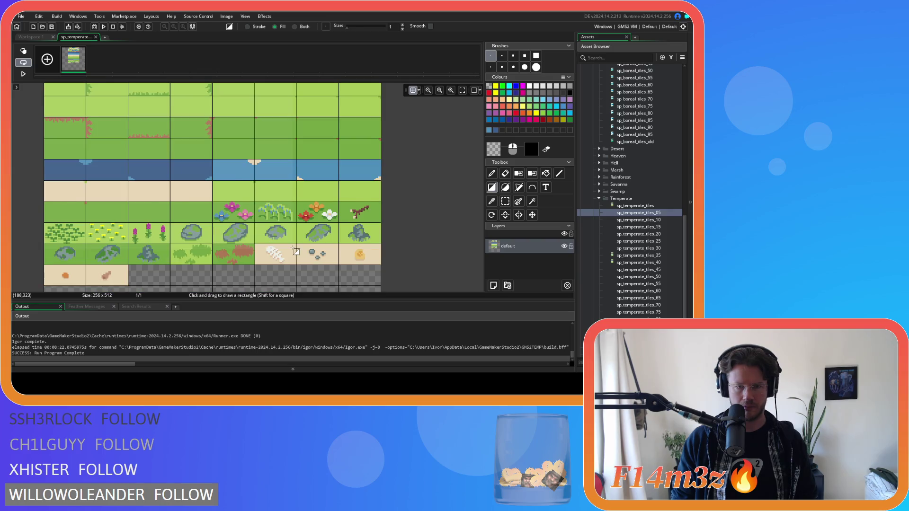
scroll(292, 247, "down", 2)
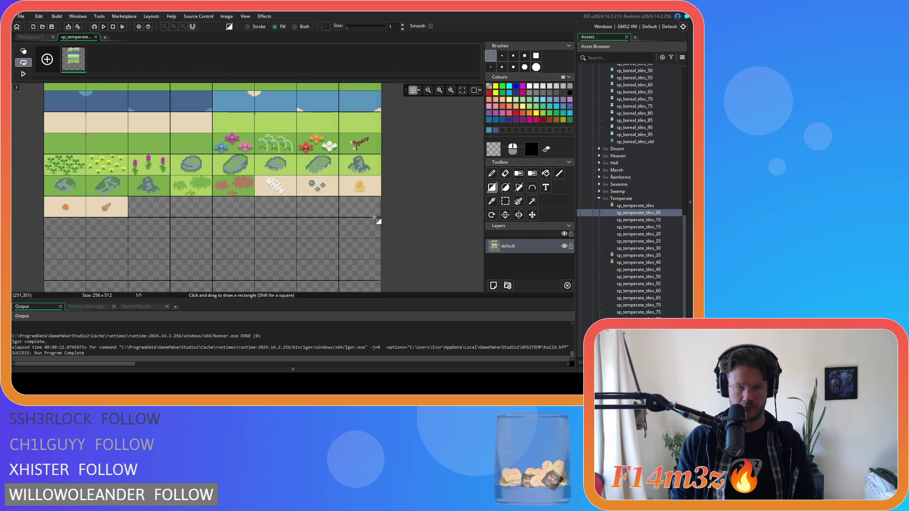
scroll(383, 197, "up", 5)
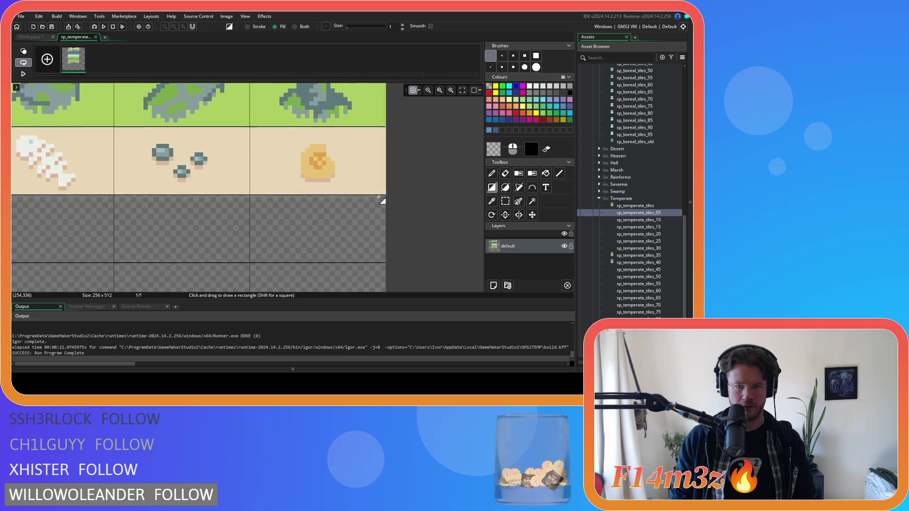
scroll(389, 196, "up", 3)
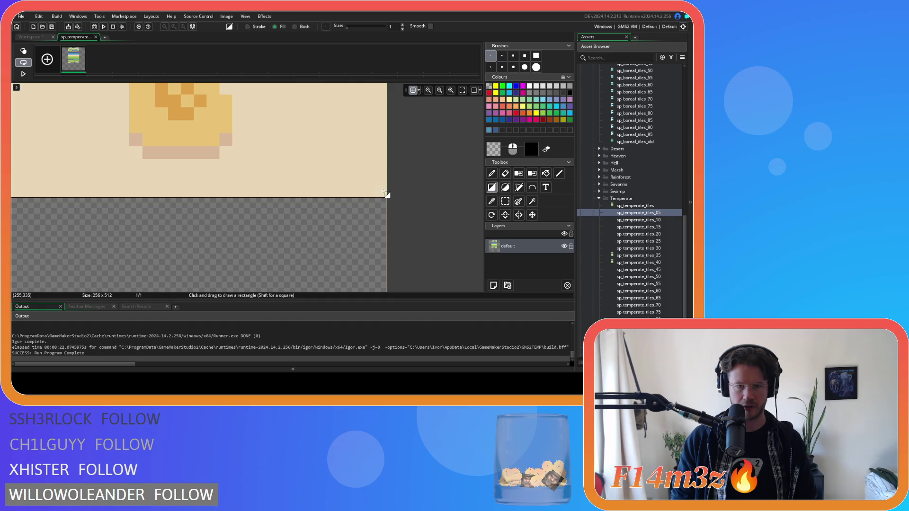
scroll(446, 215, "down", 2)
scroll(384, 217, "left", 10)
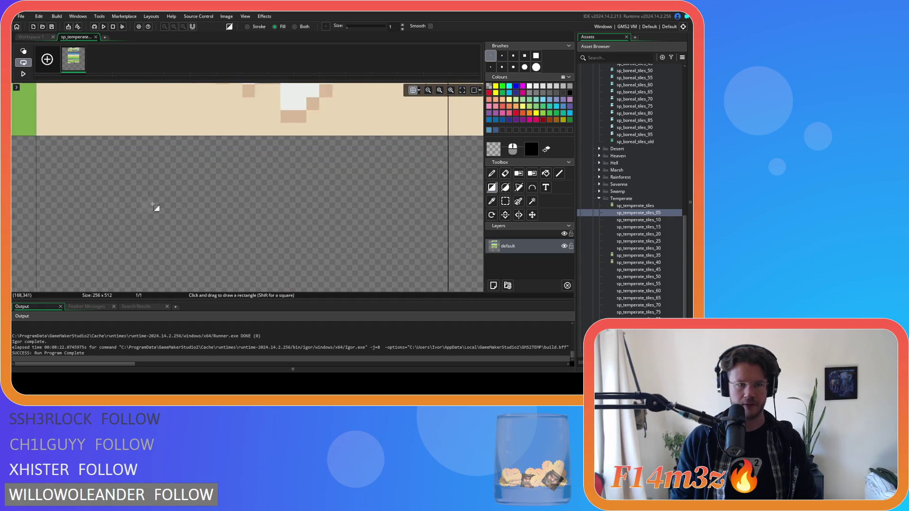
scroll(76, 201, "down", 3)
scroll(341, 199, "up", 3)
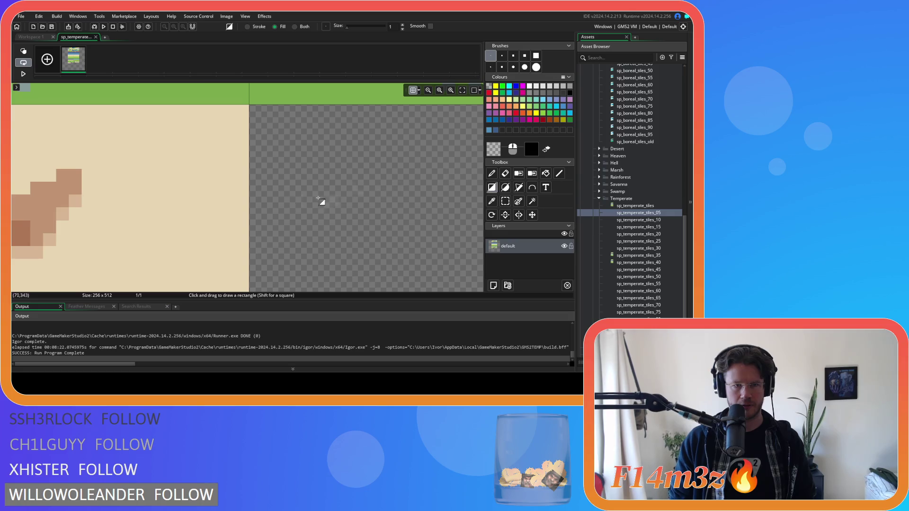
scroll(235, 200, "down", 2)
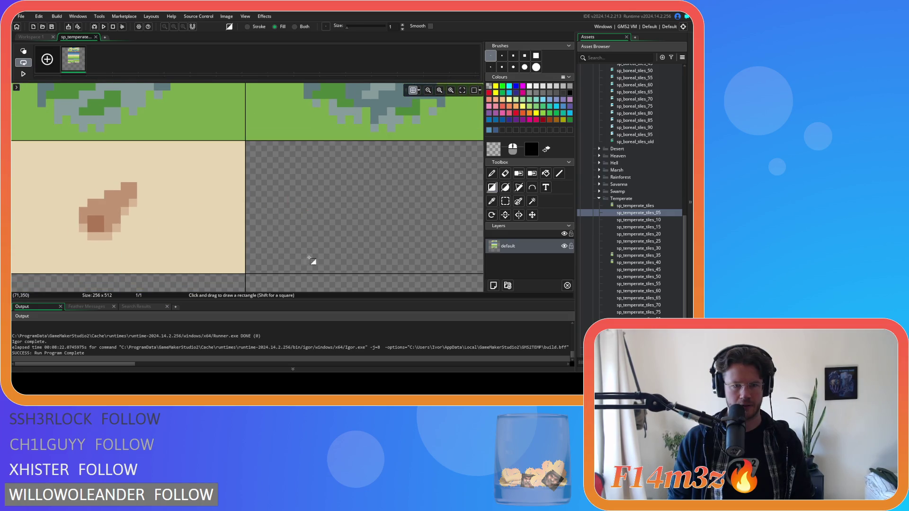
scroll(448, 218, "left", 5)
scroll(440, 227, "down", 1)
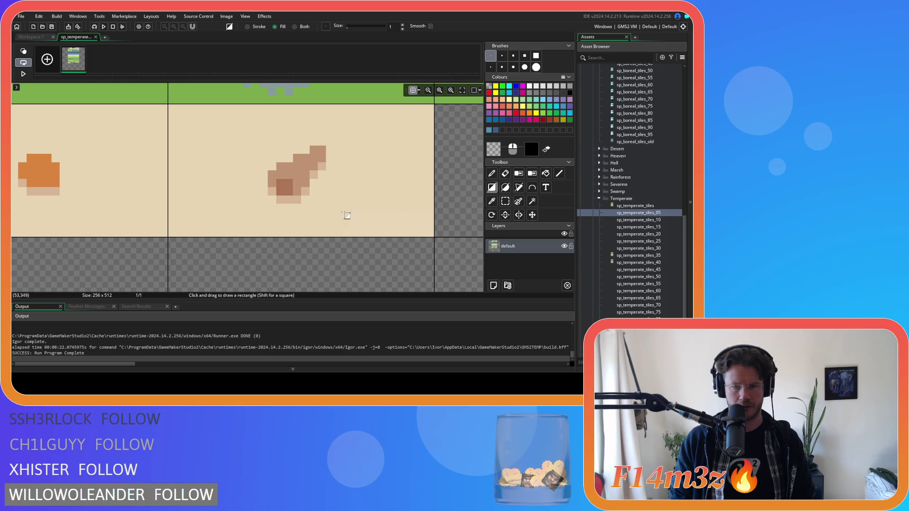
left_click_drag(120, 142, 379, 168)
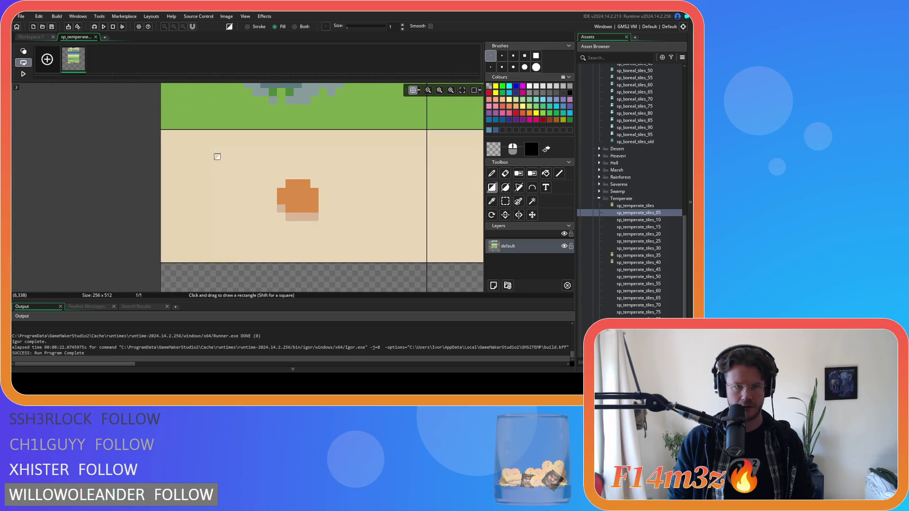
scroll(299, 213, "down", 3)
scroll(321, 203, "up", 3)
scroll(331, 194, "down", 2)
scroll(332, 188, "down", 5)
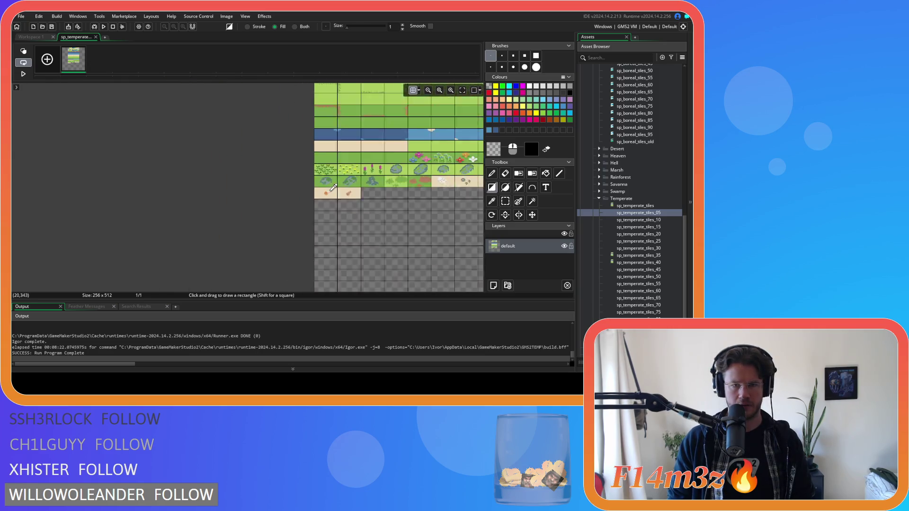
scroll(428, 170, "up", 4)
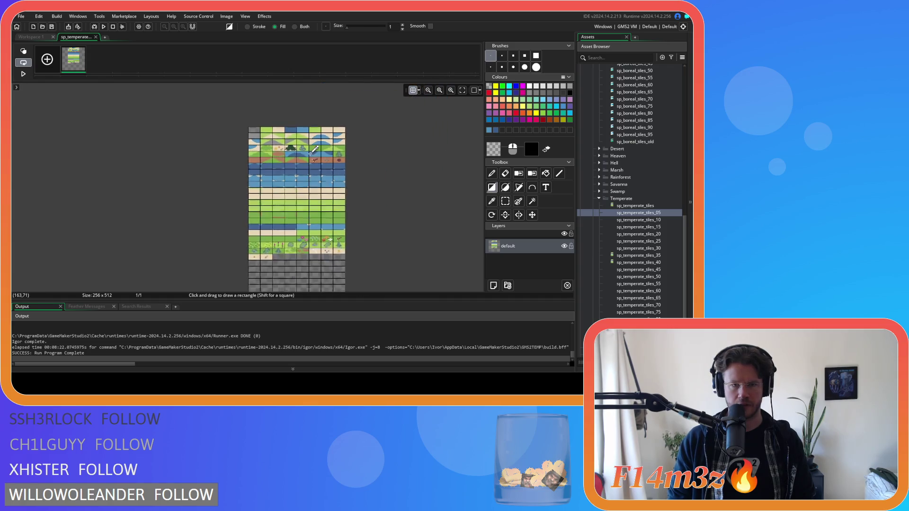
scroll(413, 162, "up", 2)
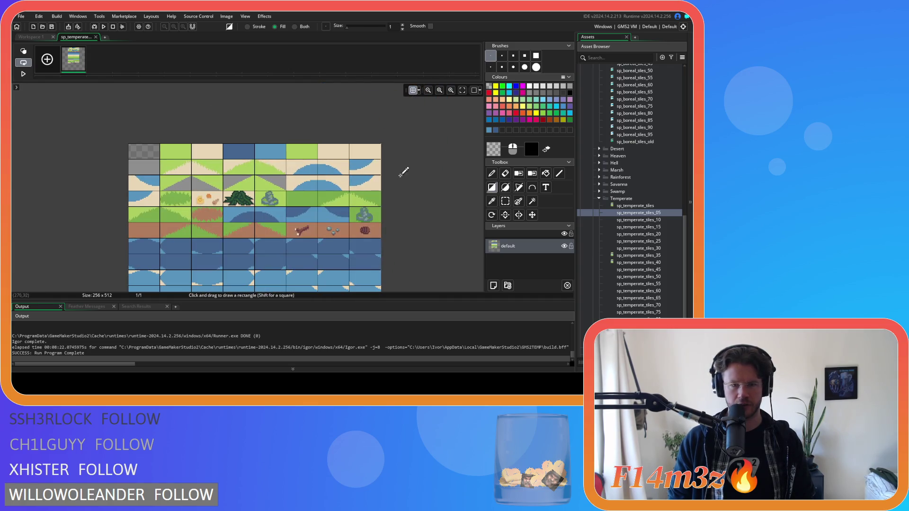
left_click(497, 153)
Flood-fill the dark water tile with custom blue 3C5E8B.
left_click(46, 191)
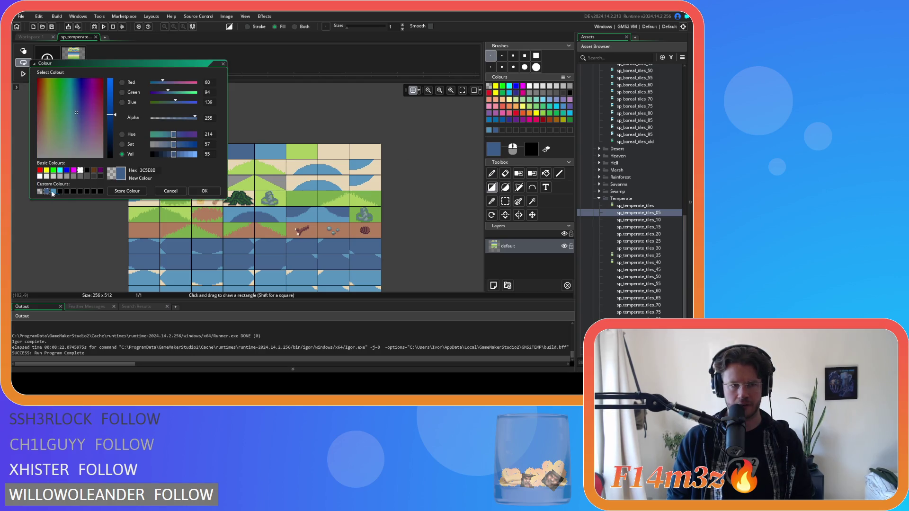
left_click(197, 191)
left_click(543, 175)
scroll(236, 160, "up", 3)
left_click(257, 139)
scroll(243, 149, "down", 2)
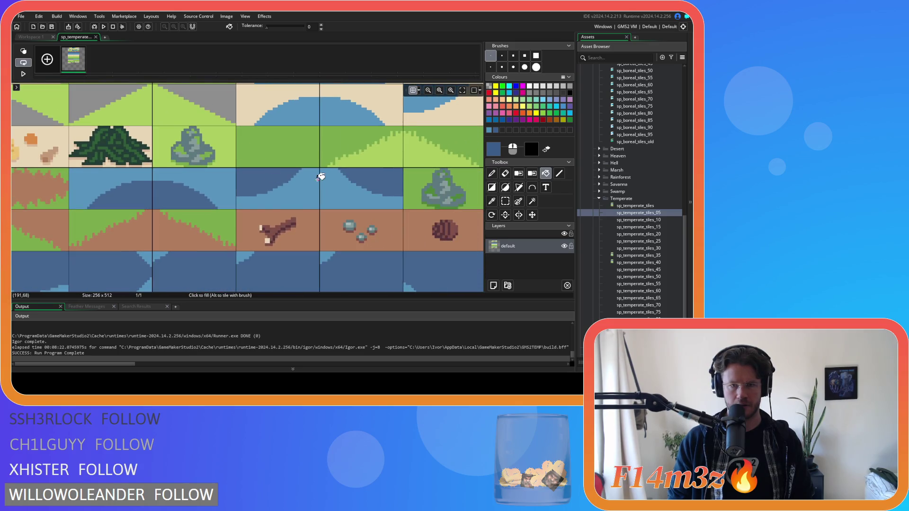
scroll(319, 176, "down", 1)
scroll(288, 169, "down", 1)
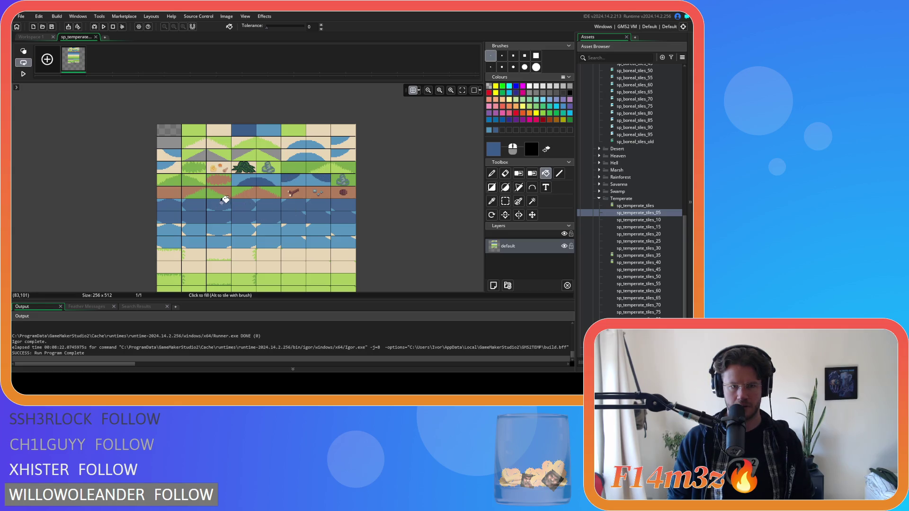
scroll(246, 211, "down", 4)
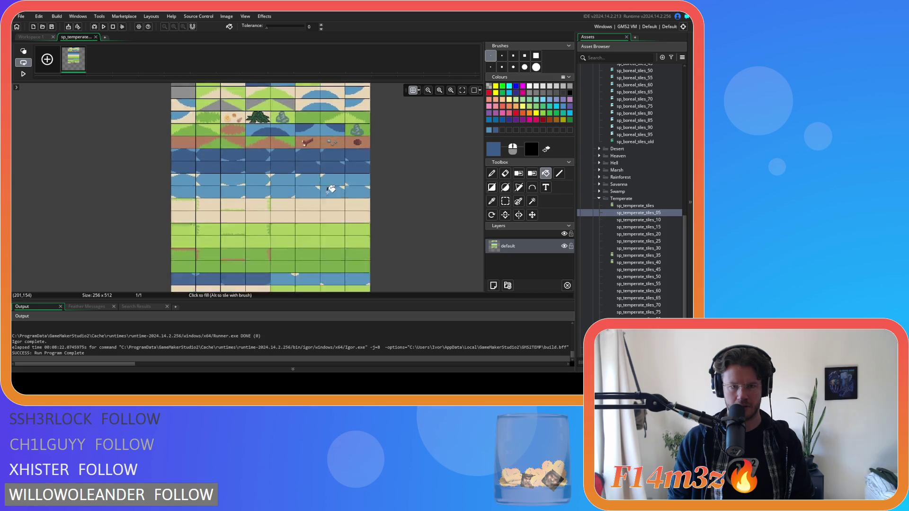
scroll(284, 215, "down", 2)
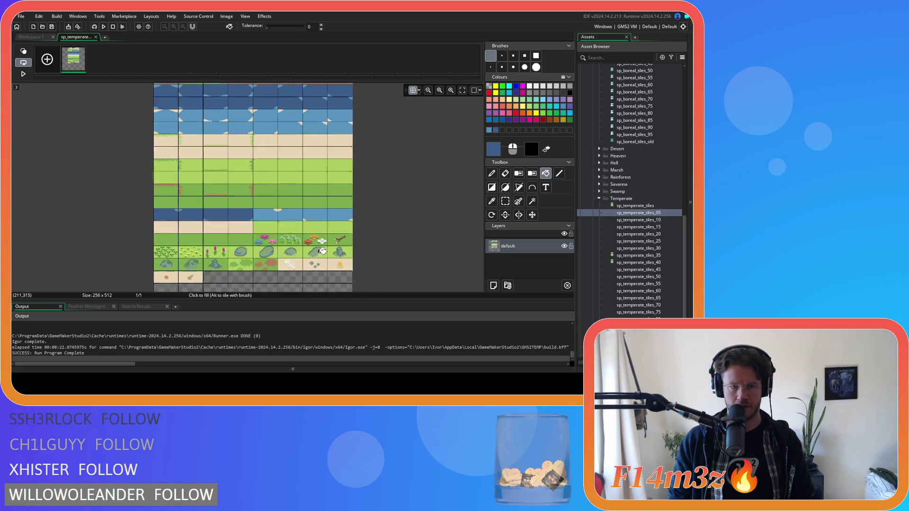
scroll(320, 212, "up", 4)
Make the stored lighter blue the drawing colour.
left_click(493, 149)
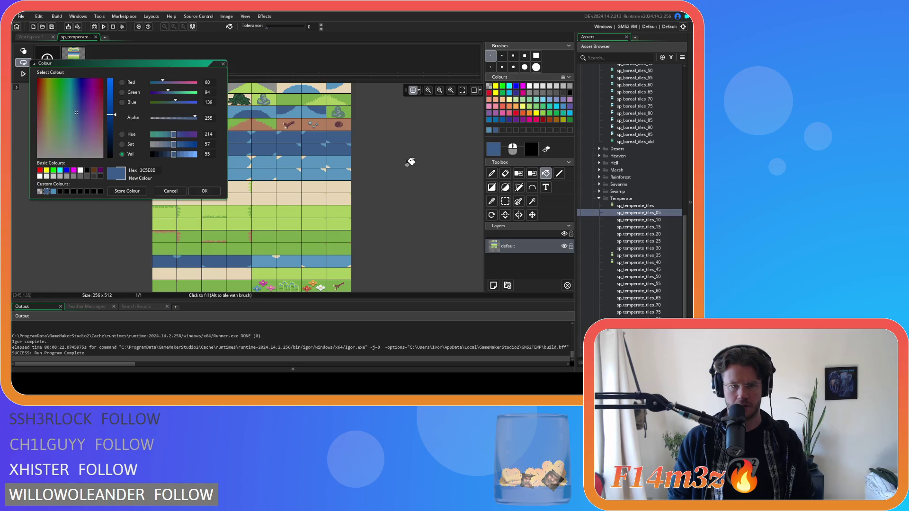
left_click(53, 191)
left_click(204, 190)
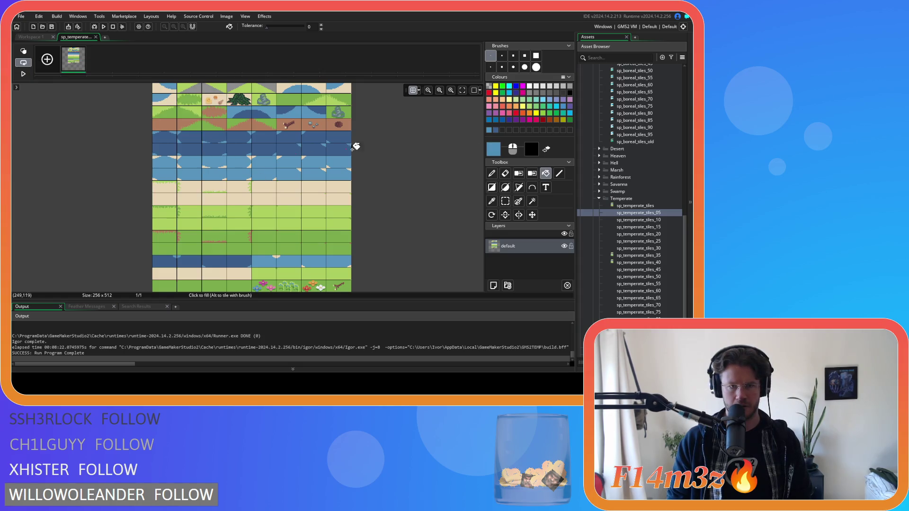
scroll(364, 203, "up", 3)
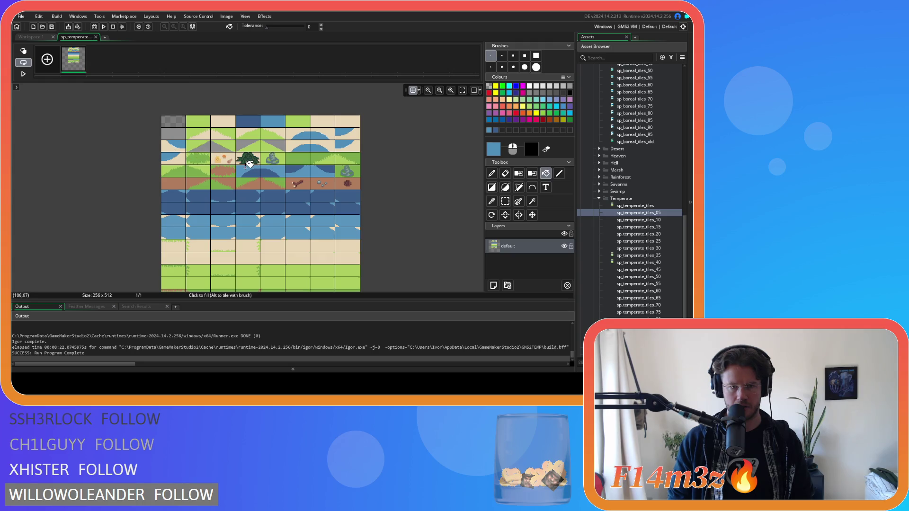
scroll(331, 229, "down", 1)
scroll(346, 189, "down", 2)
scroll(307, 156, "up", 5, "ctrl")
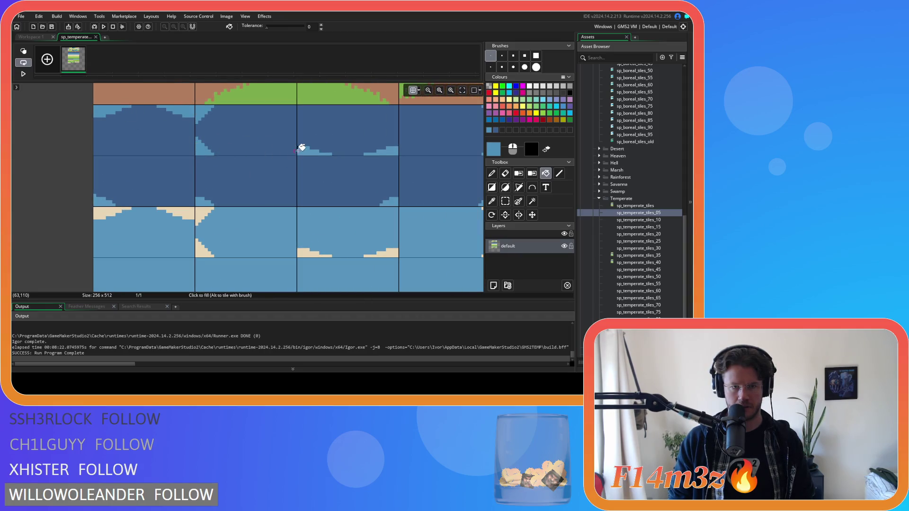
mouse_move(399, 149)
left_mouse_down()
mouse_move(258, 164)
mouse_move(191, 156)
left_mouse_up()
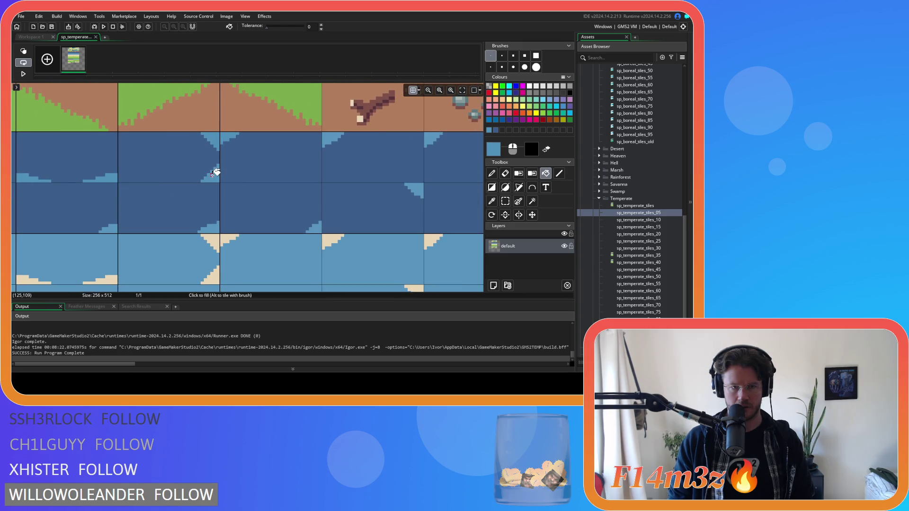
mouse_move(436, 132)
left_mouse_down()
mouse_move(258, 183)
mouse_move(209, 178)
left_mouse_up()
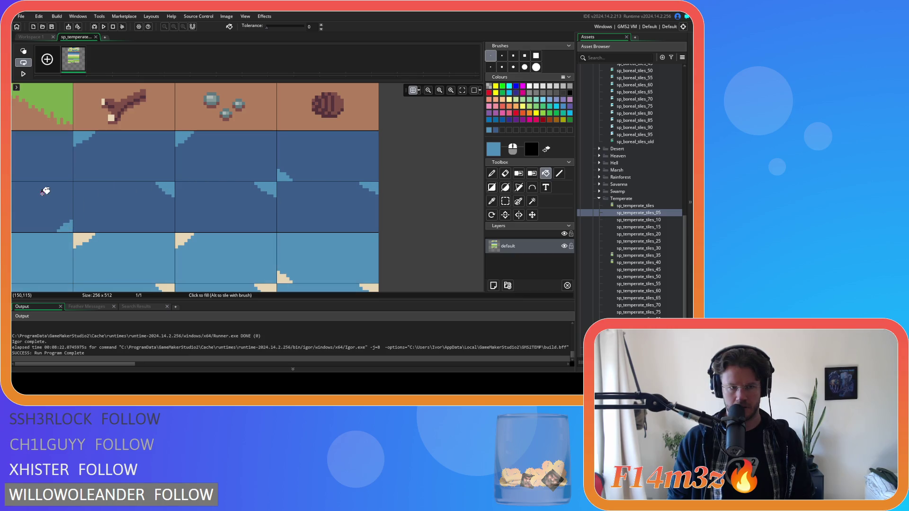
mouse_move(61, 198)
left_mouse_down()
mouse_move(180, 179)
mouse_move(377, 171)
left_mouse_up()
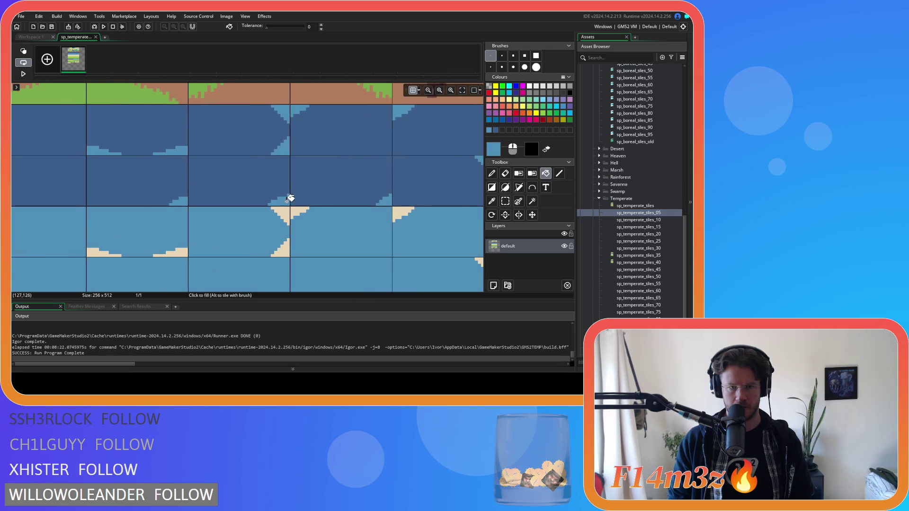
left_click_drag(207, 188, 355, 186)
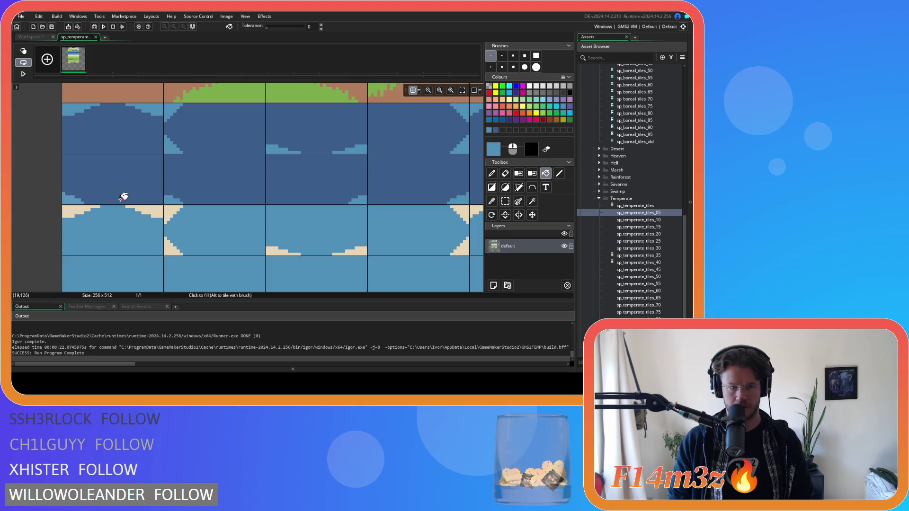
left_click_drag(263, 245, 175, 143)
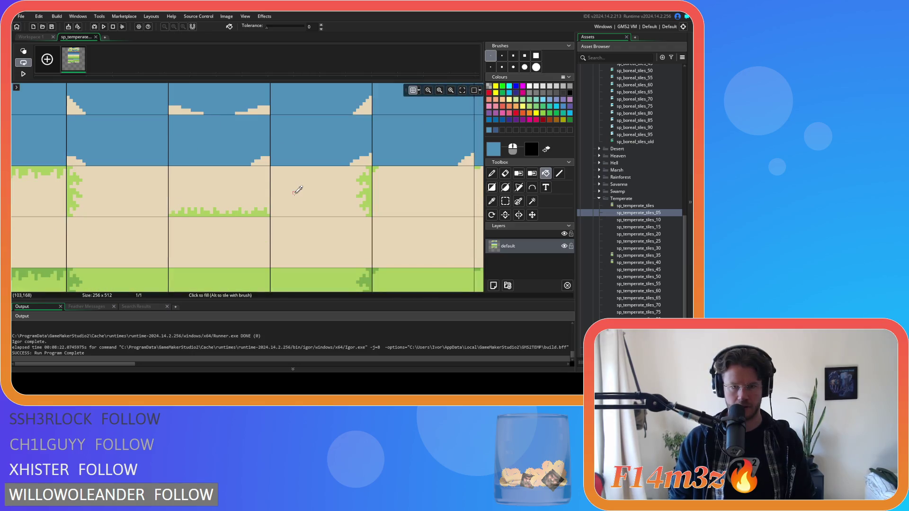
scroll(296, 189, "down", 5)
scroll(375, 220, "up", 2)
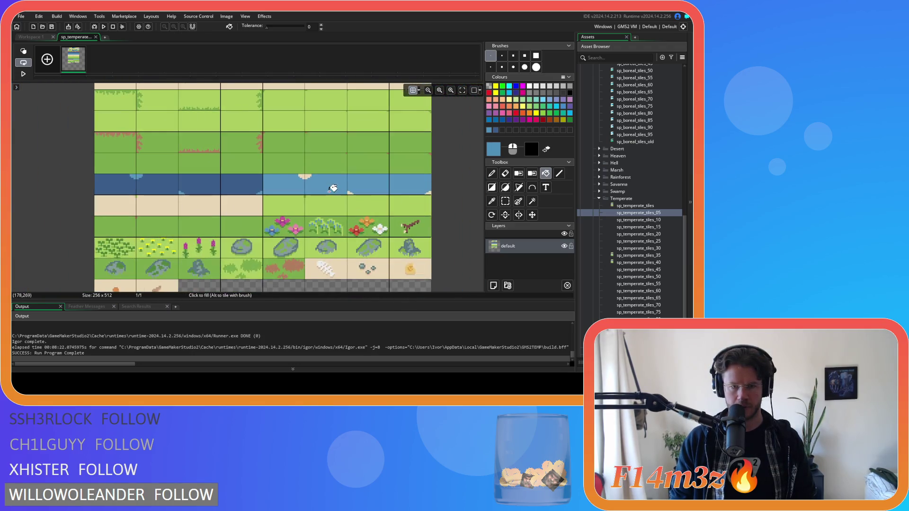
scroll(326, 191, "down", 2)
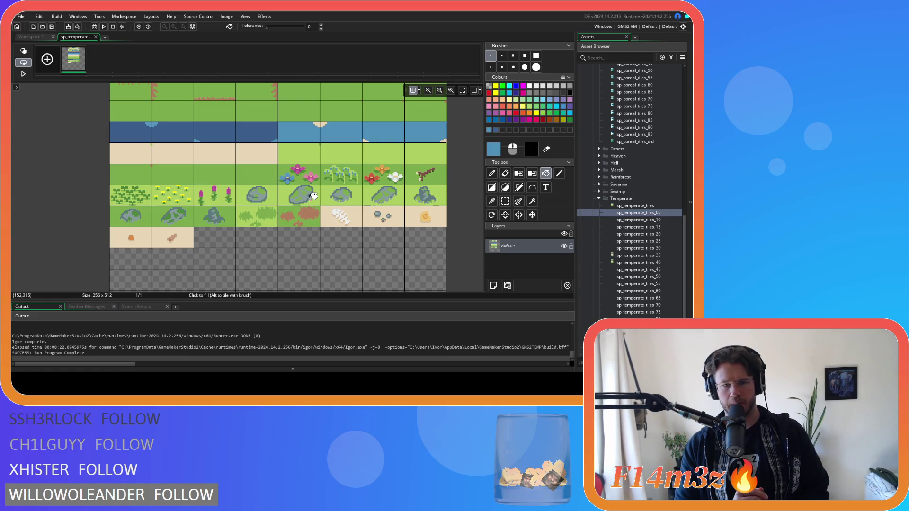
Reopen sp_temperate_tiles_05 in the image editor and rectangle-select the empty top-left tile.
left_click(95, 37)
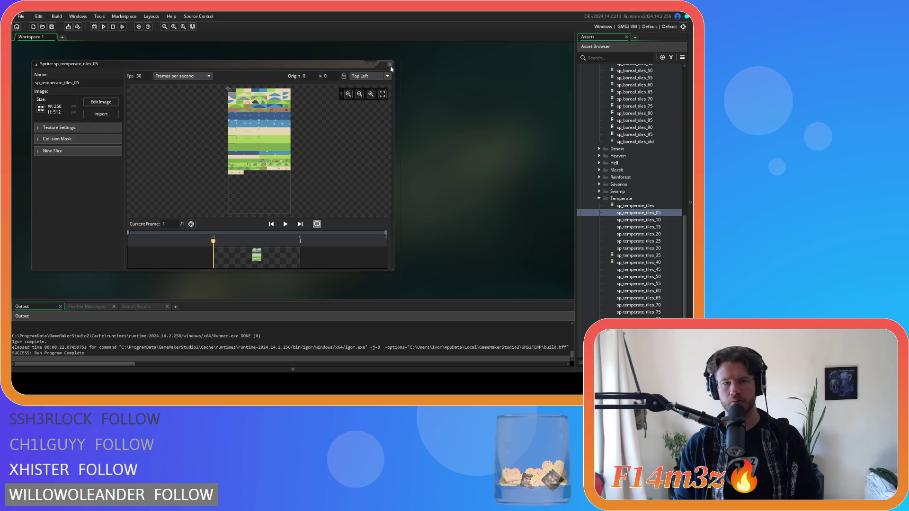
left_click(101, 102)
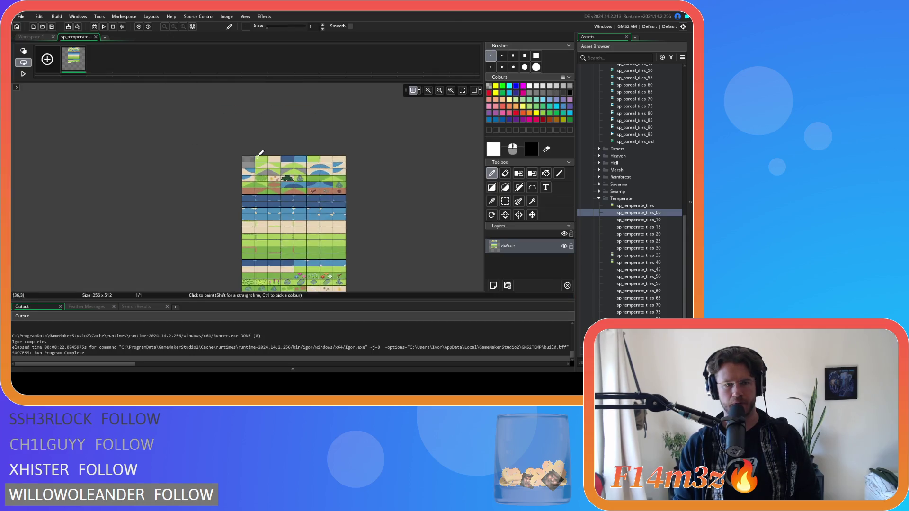
scroll(257, 156, "up", 6)
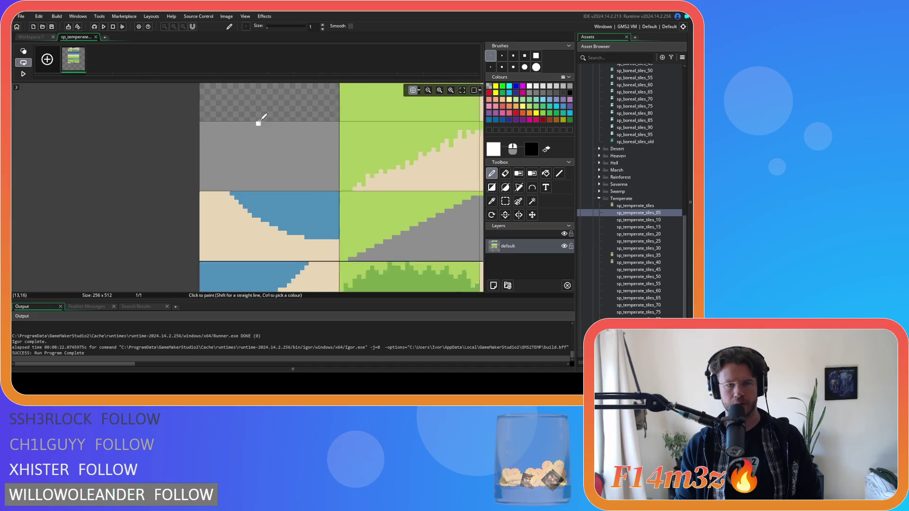
scroll(258, 124, "up", 1)
left_click(505, 201)
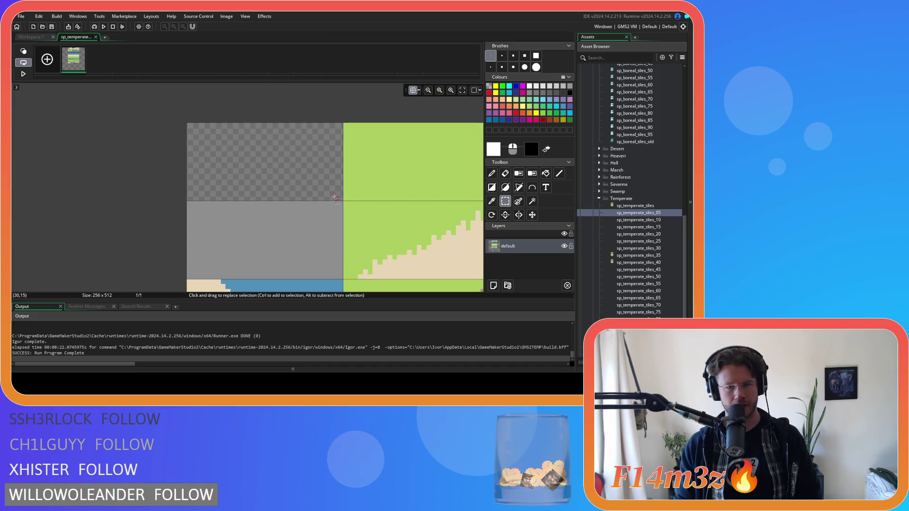
left_click_drag(343, 199, 188, 124)
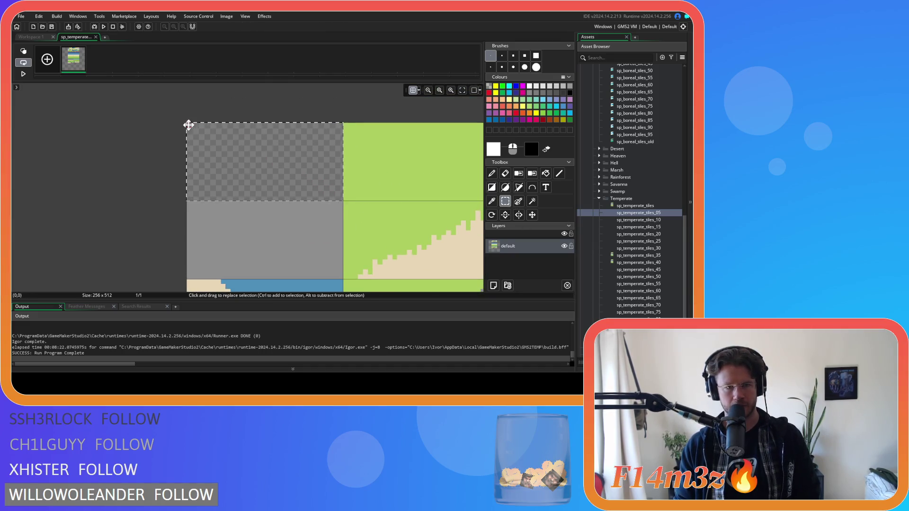
scroll(258, 151, "down", 6)
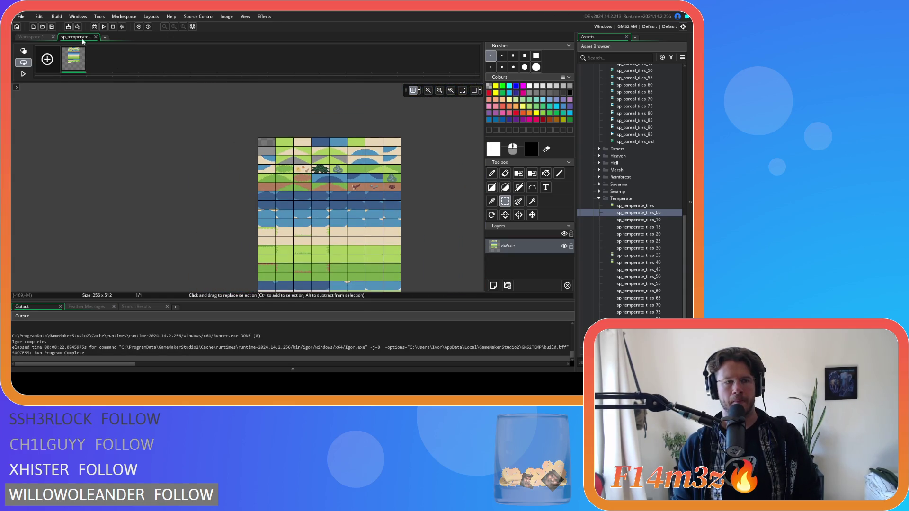
Close the tiles_05 image editor and sprite window, then open sp_temperate_tiles_10.
left_click(96, 37)
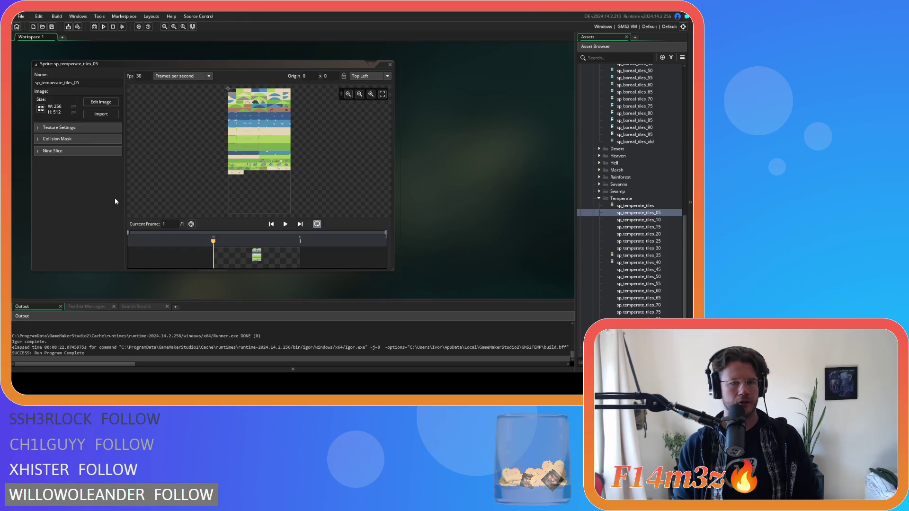
left_click(389, 65)
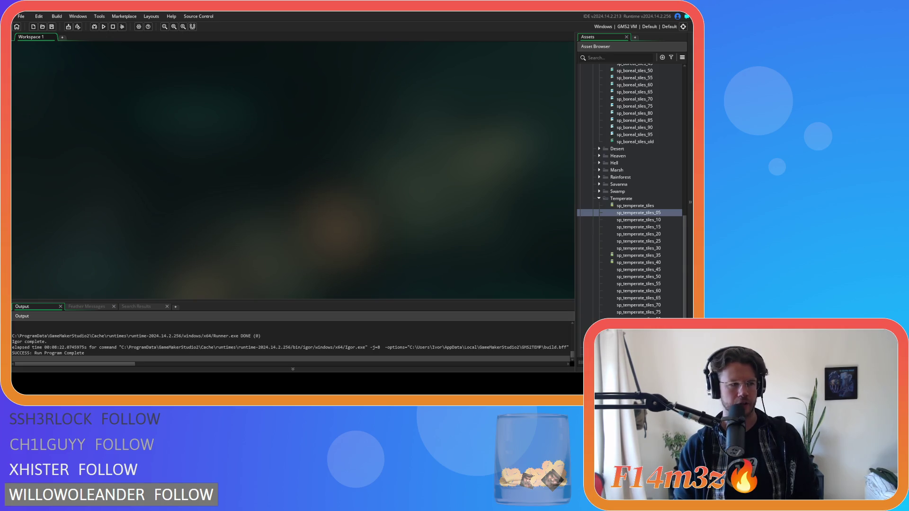
double_click(657, 220)
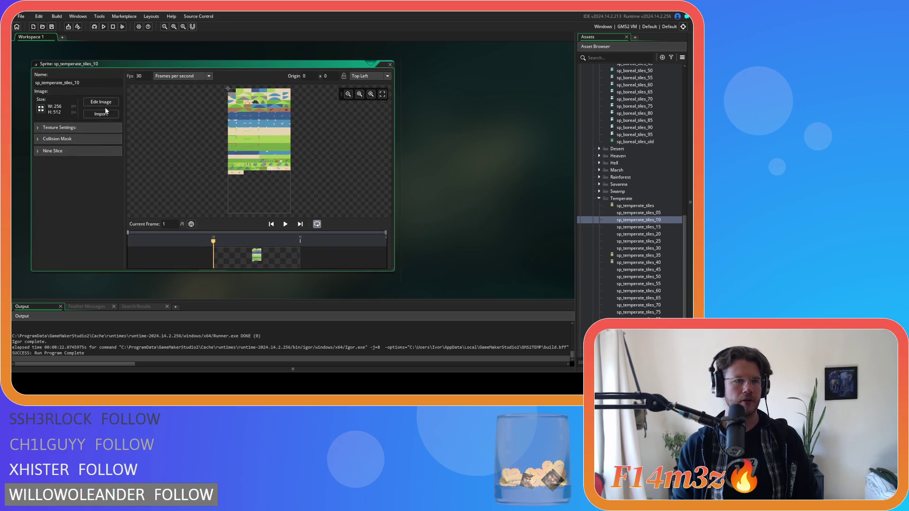
Open the sp_temperate_tiles_10 sheet in the image editor, showing the full 256×512 sheet.
left_click(100, 102)
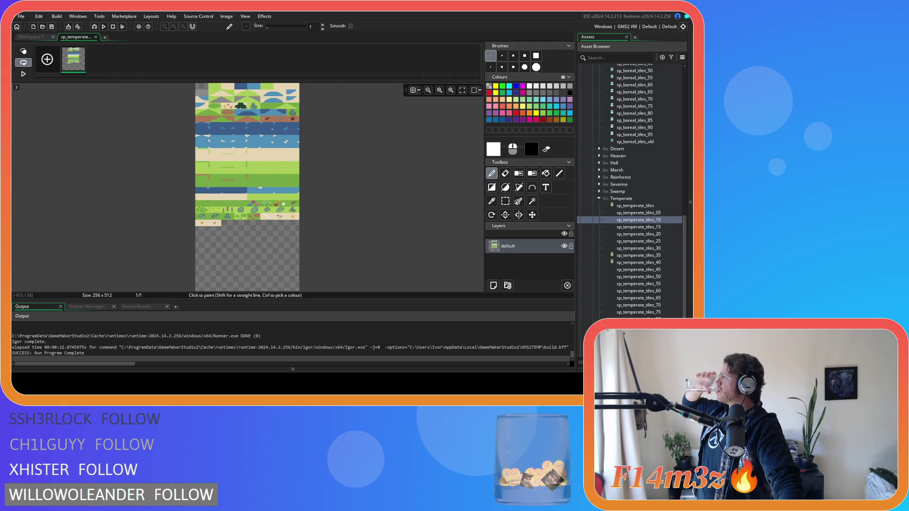
left_click(96, 37)
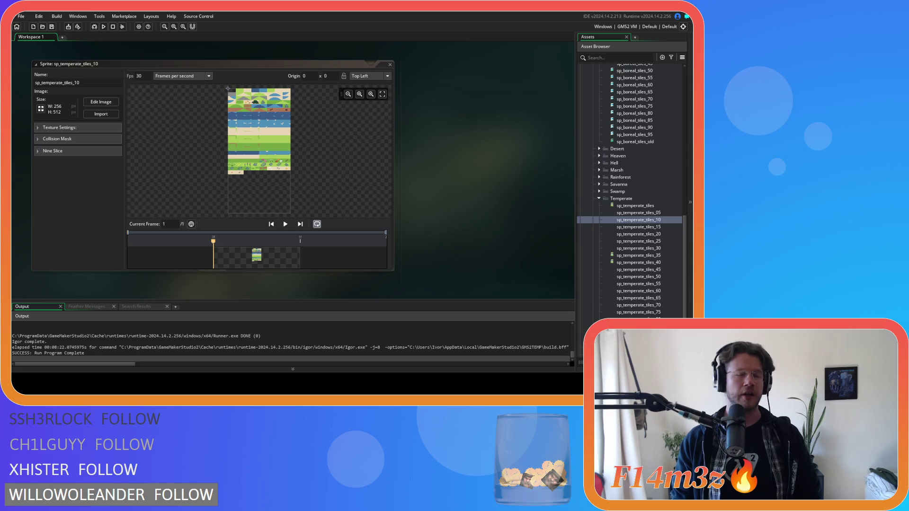
left_click(100, 102)
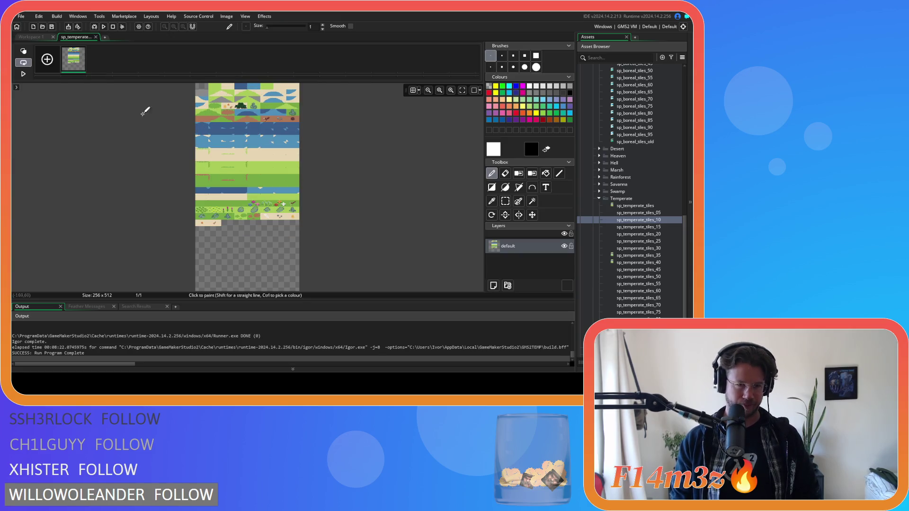
Set the primary painting colour to white with alpha 25.
left_click(495, 150)
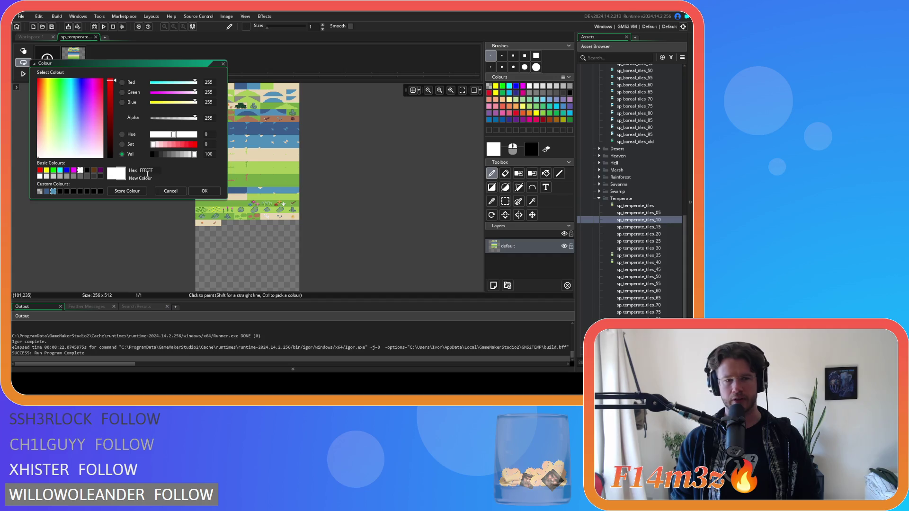
double_click(208, 117)
type("25")
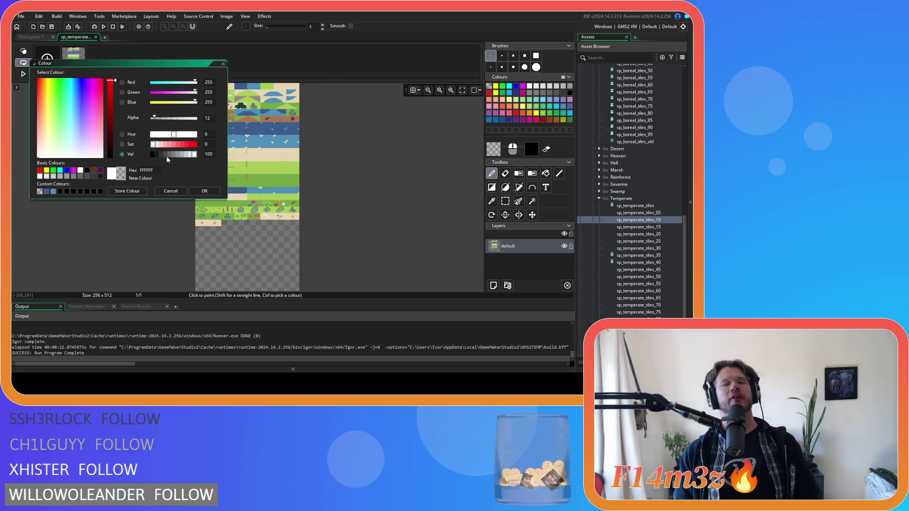
type("25")
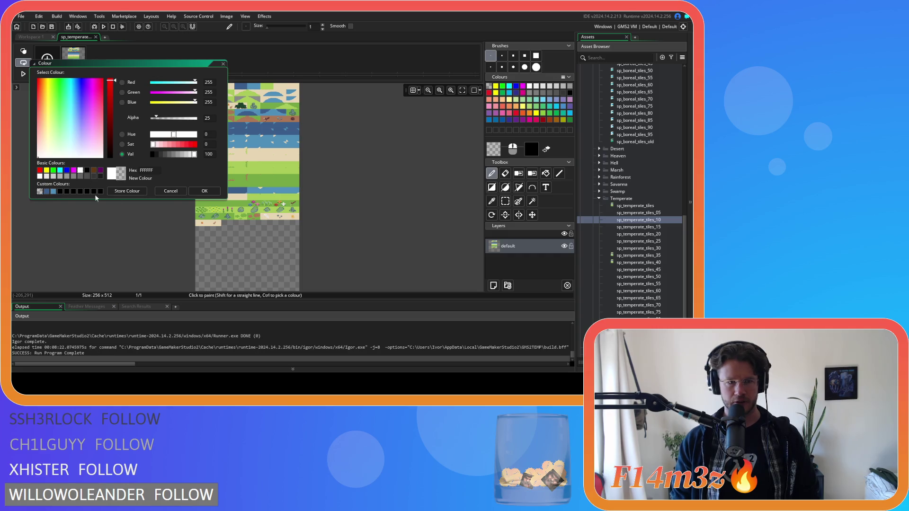
left_click(204, 191)
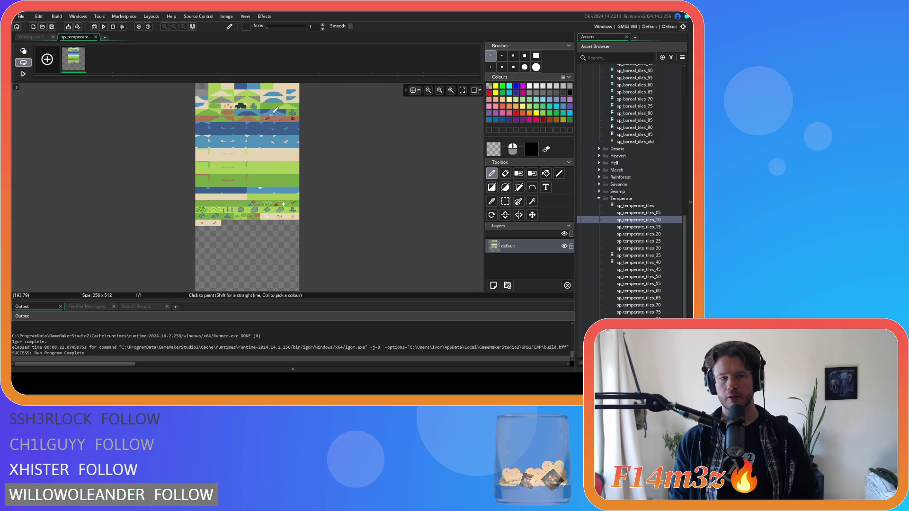
Choose the filled-rectangle tool and bring the grass and sand tiles into view.
left_click(492, 186)
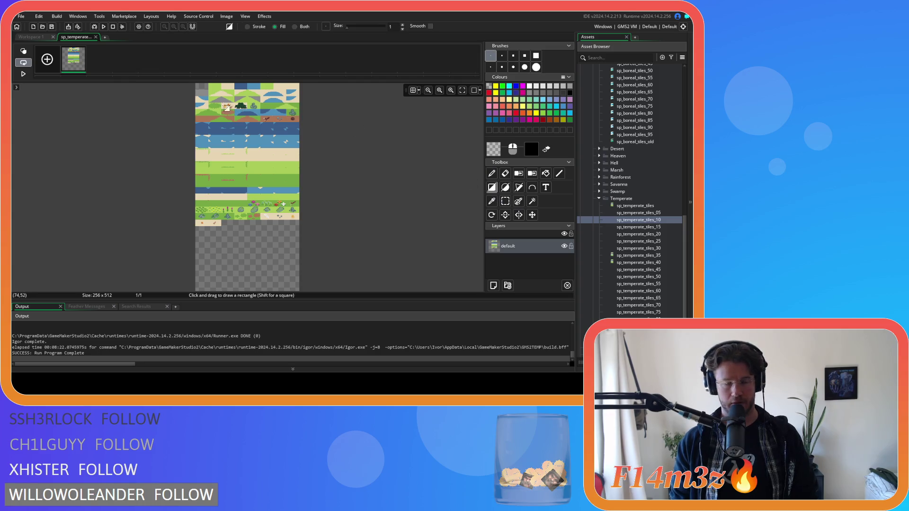
scroll(222, 90, "up", 5)
scroll(230, 103, "up", 5)
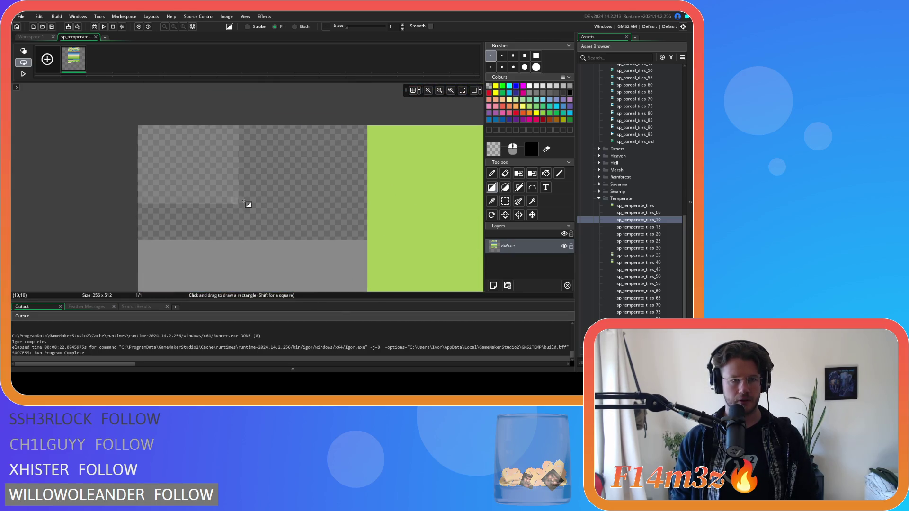
scroll(334, 229, "down", 5)
scroll(369, 208, "down", 5)
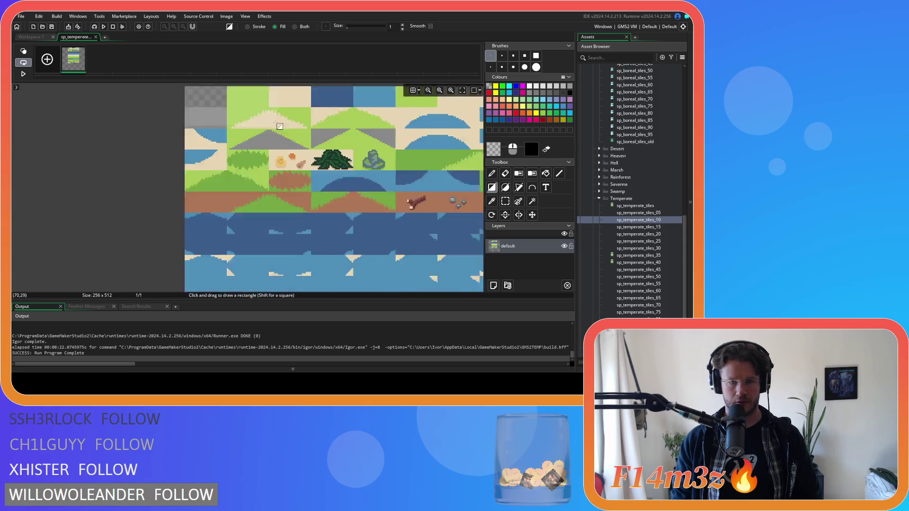
scroll(332, 152, "up", 3)
scroll(332, 151, "down", 5)
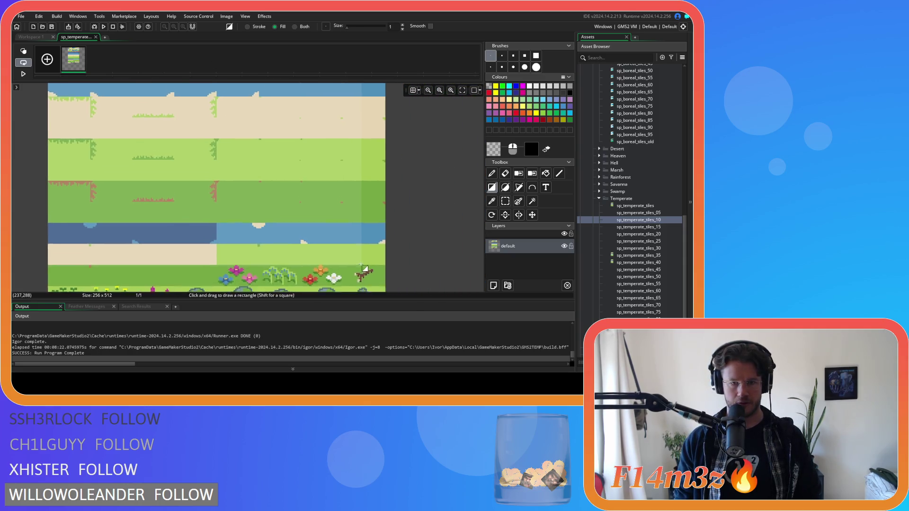
scroll(398, 210, "up", 2)
scroll(398, 210, "up", 1)
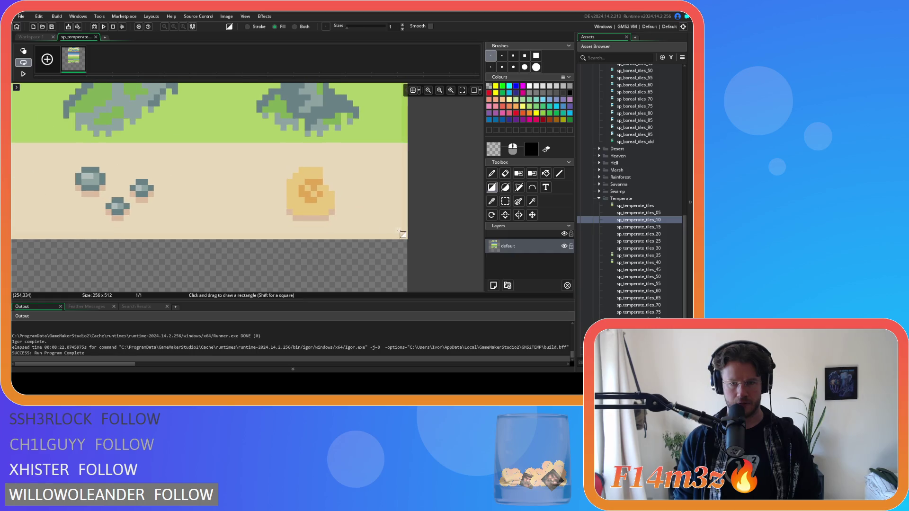
left_click_drag(223, 254, 447, 227)
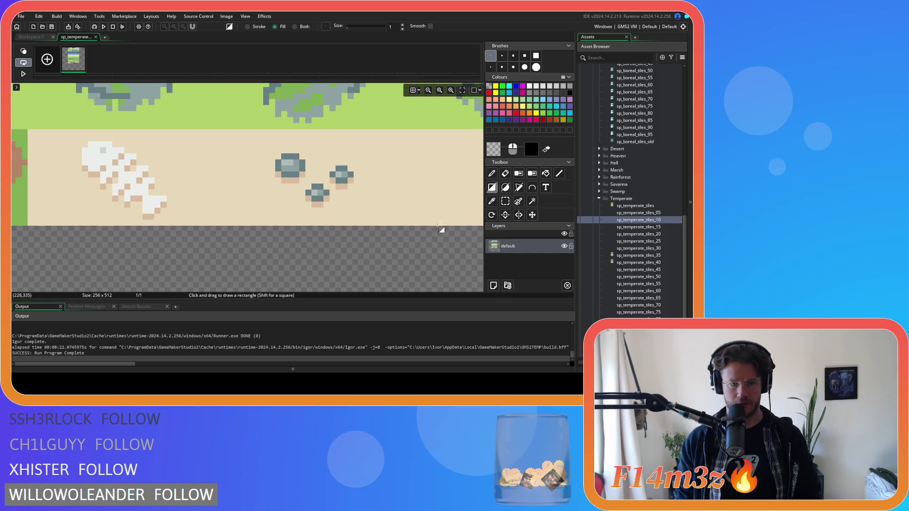
scroll(450, 227, "down", 3)
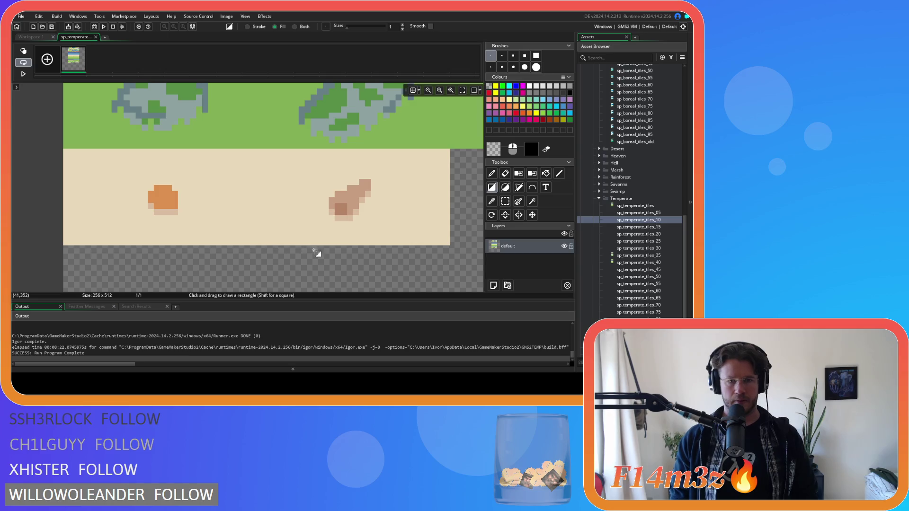
scroll(332, 250, "down", 3)
scroll(374, 227, "down", 1)
scroll(377, 223, "down", 2)
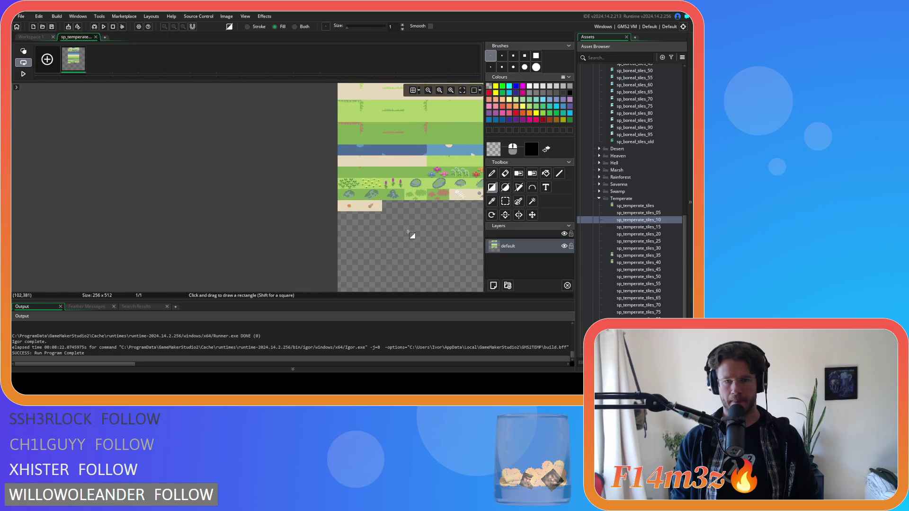
scroll(337, 178, "up", 5)
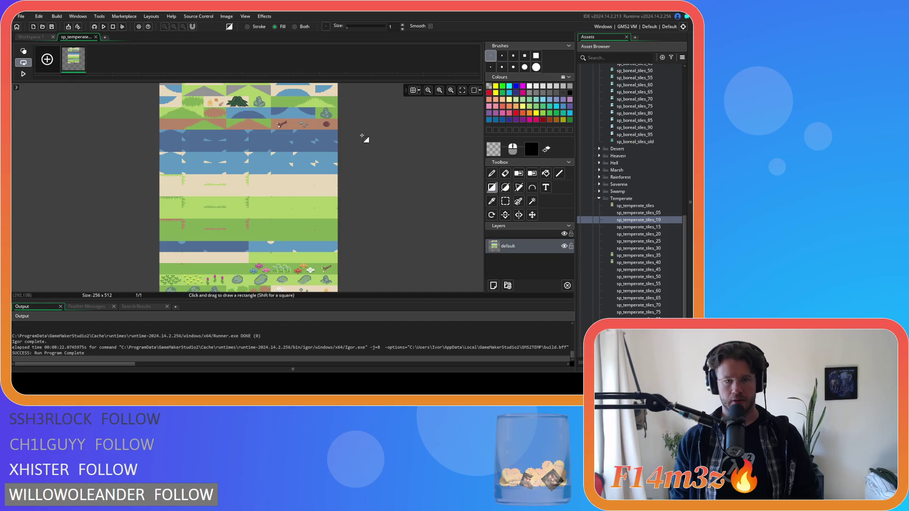
Rectangle-select the empty corner area at the tileset's top-left.
key("s")
scroll(184, 131, "up", 5)
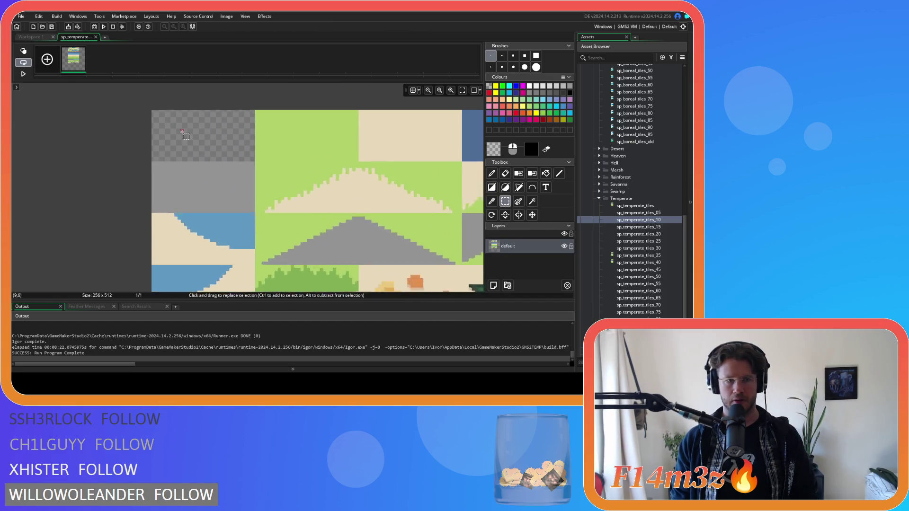
left_click_drag(137, 100, 147, 111)
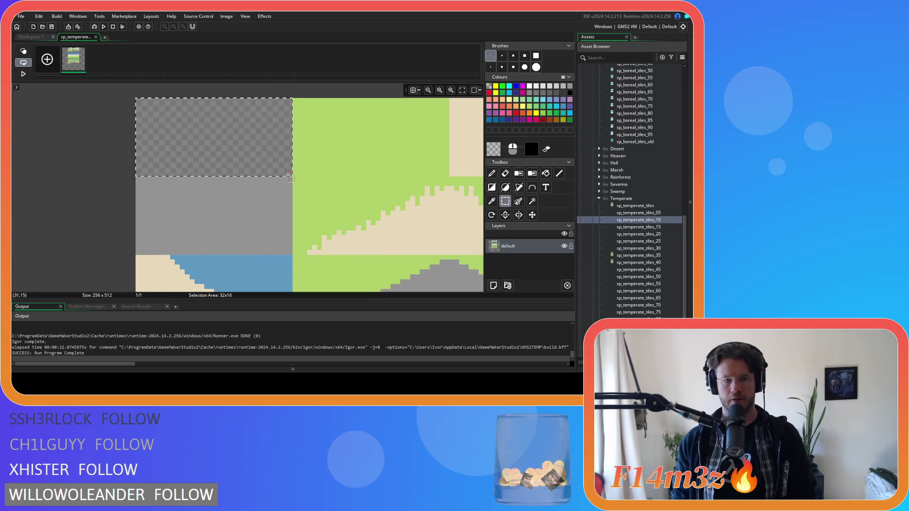
scroll(217, 181, "right", 3)
scroll(217, 181, "down", 2)
scroll(215, 181, "down", 5)
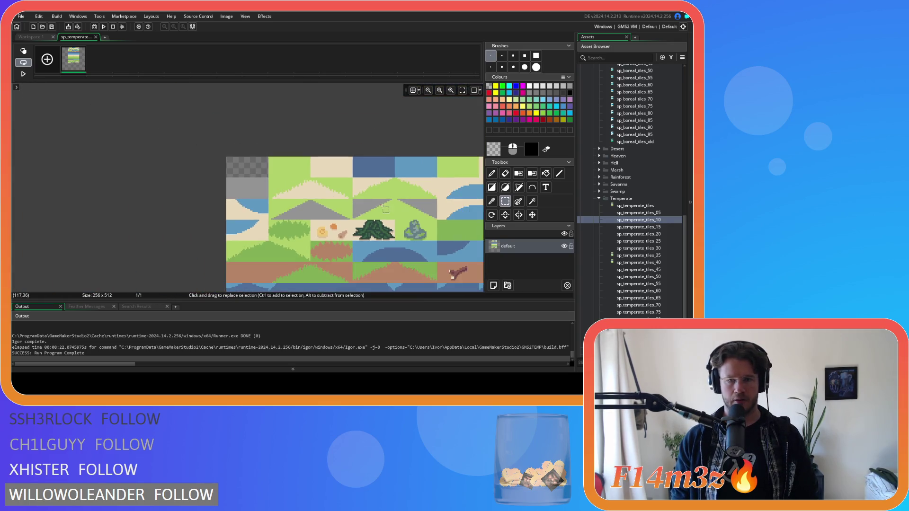
scroll(244, 152, "up", 1)
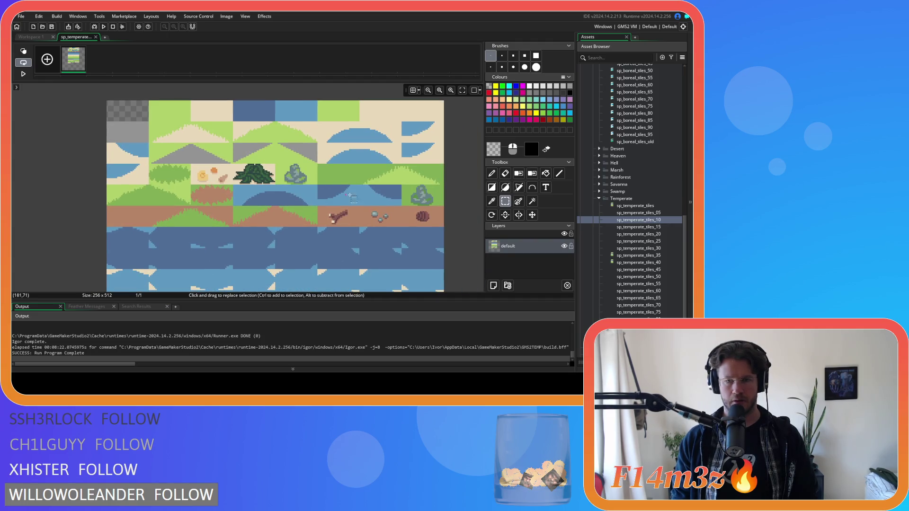
scroll(345, 196, "down", 4)
scroll(339, 194, "up", 1)
scroll(334, 194, "down", 1)
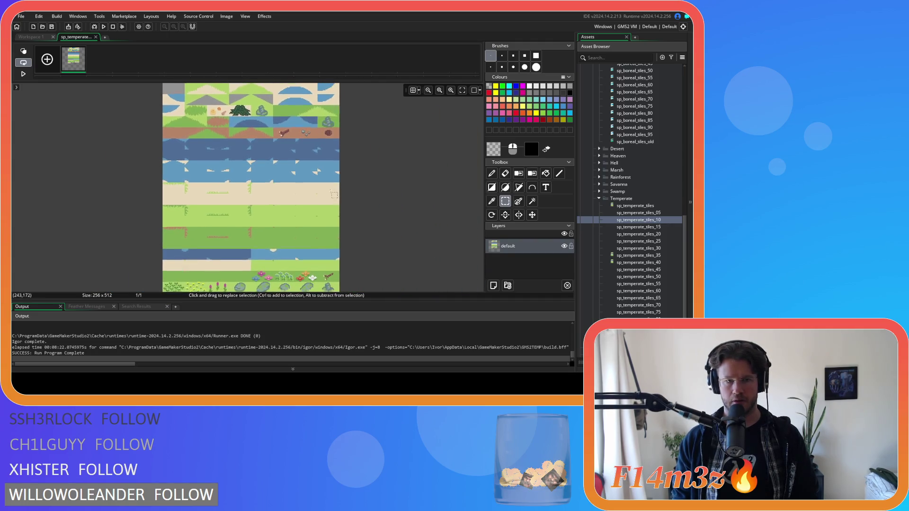
scroll(331, 194, "down", 2)
scroll(328, 195, "up", 1)
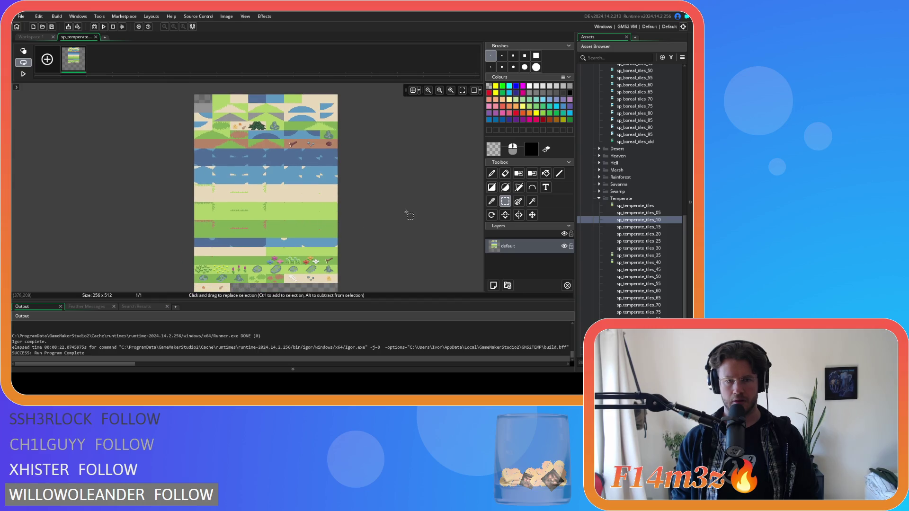
scroll(364, 223, "up", 1)
scroll(373, 214, "down", 1)
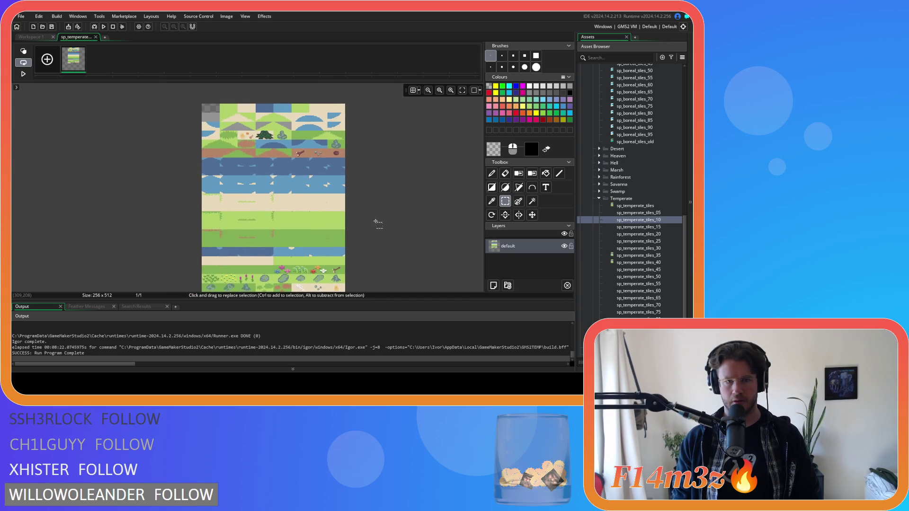
scroll(379, 218, "up", 1)
scroll(382, 209, "down", 1)
left_click(493, 150)
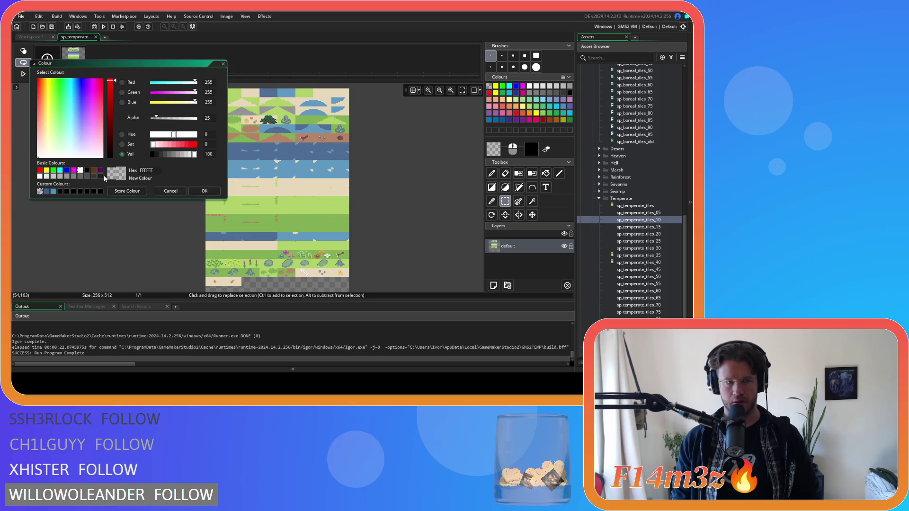
Flood-fill the upper water row and lower water strip with dark blue 3C5E8B.
left_click(46, 191)
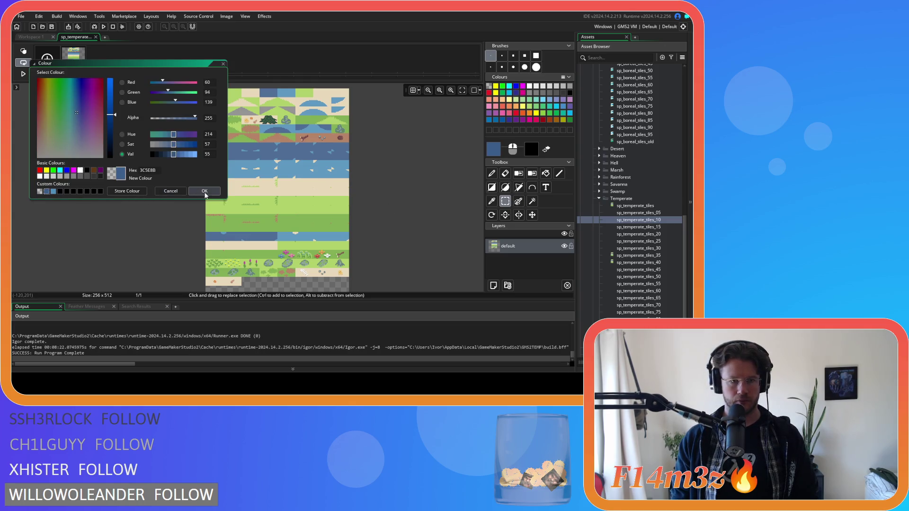
left_click(204, 191)
left_click(546, 174)
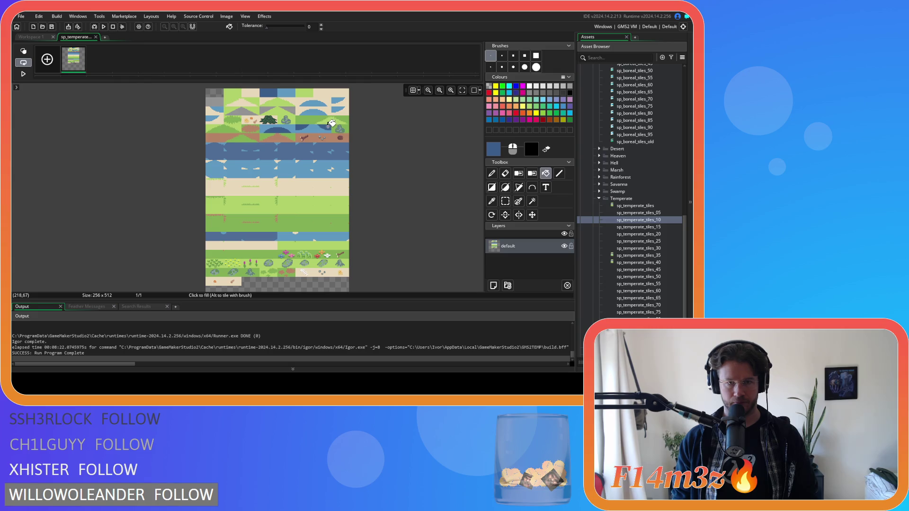
left_click(289, 147)
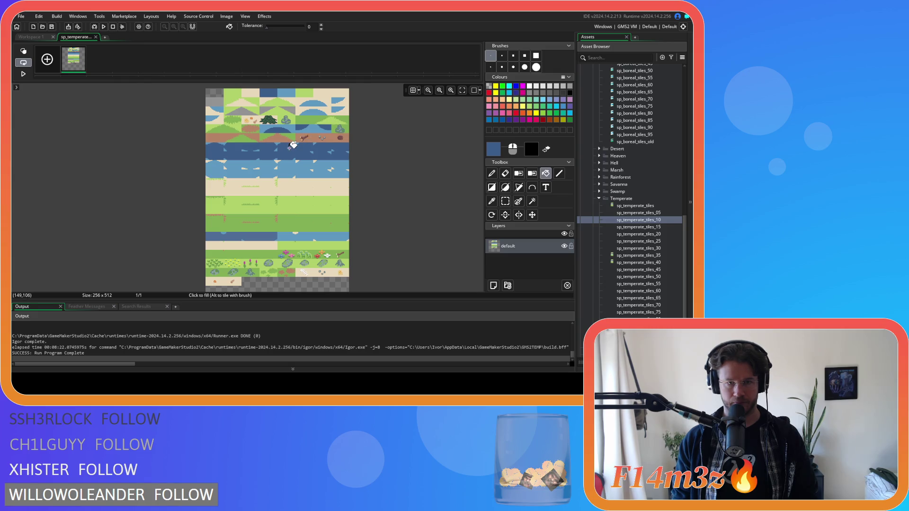
left_click(264, 234)
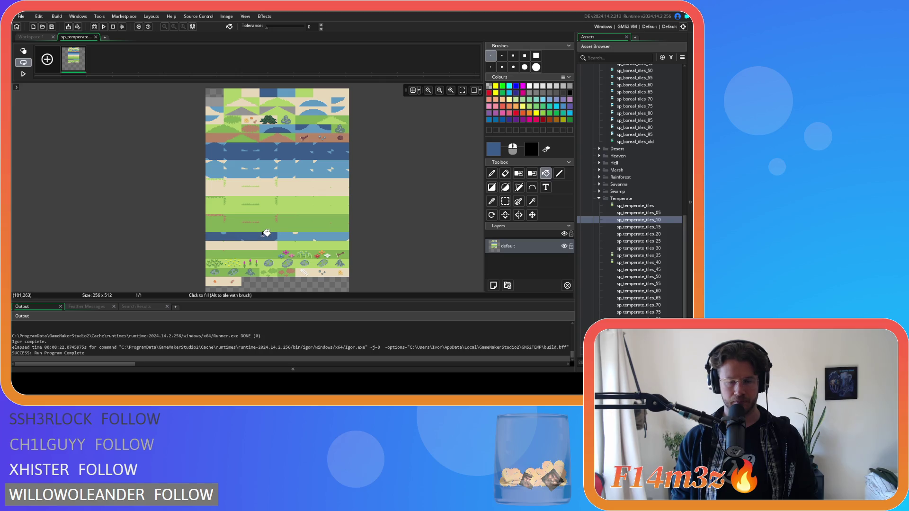
Switch the paint colour to the saved light blue and zoom in on the water rows.
left_click(493, 149)
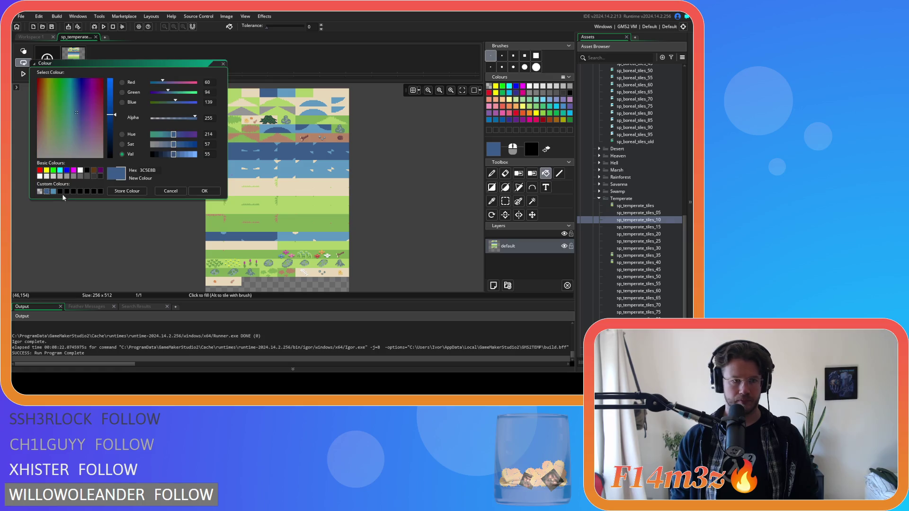
left_click(53, 191)
left_click(205, 191)
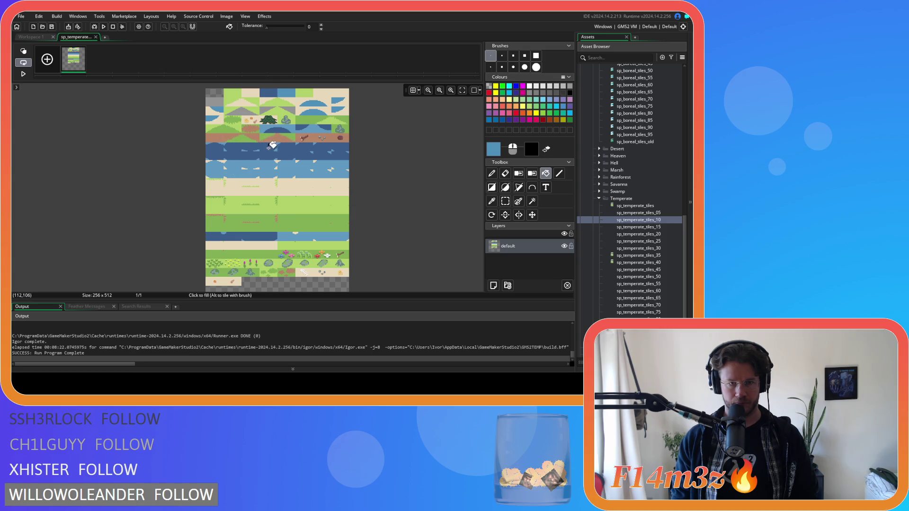
scroll(272, 145, "up", 1)
scroll(272, 144, "up", 1)
left_click_drag(328, 159, 284, 162)
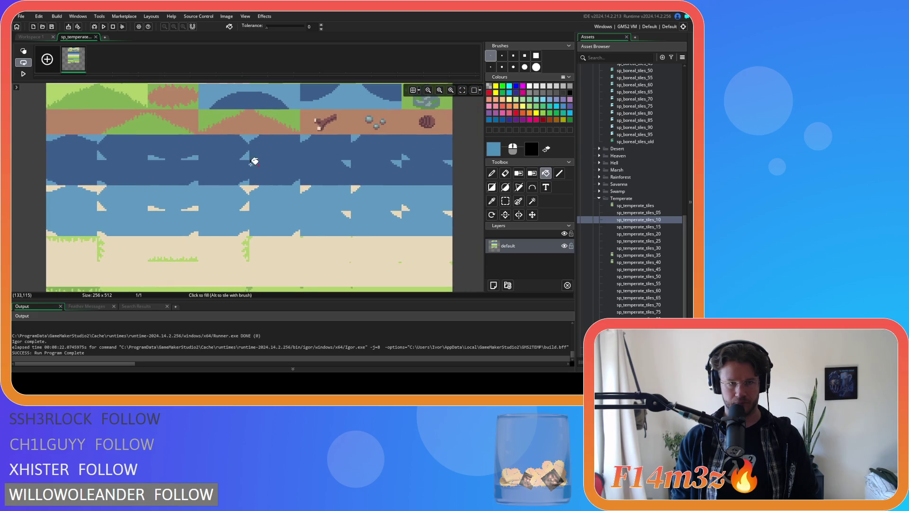